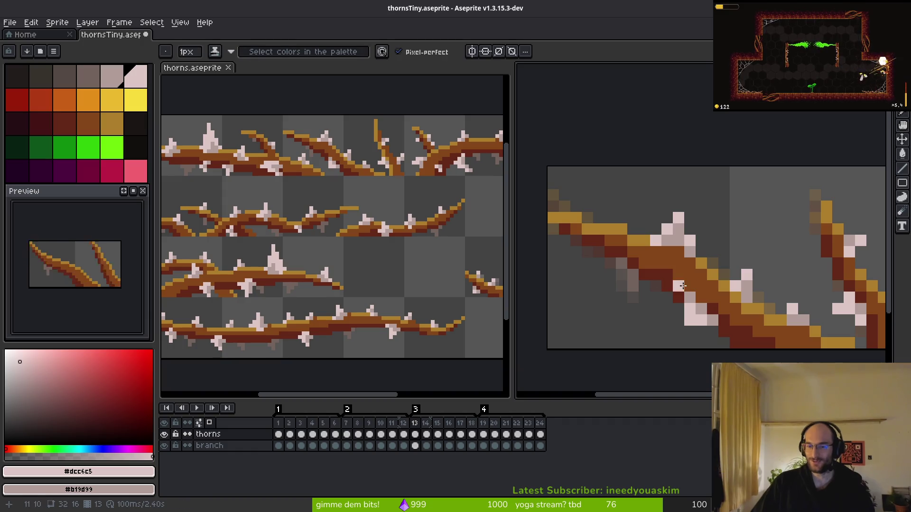
- Compare frames 13 and 14, then paint two light-pink thorn pixels on frame 14's branch
{"action": "key", "text": "Right"}
{"action": "key", "text": "Left"}
{"action": "key", "text": "Right"}
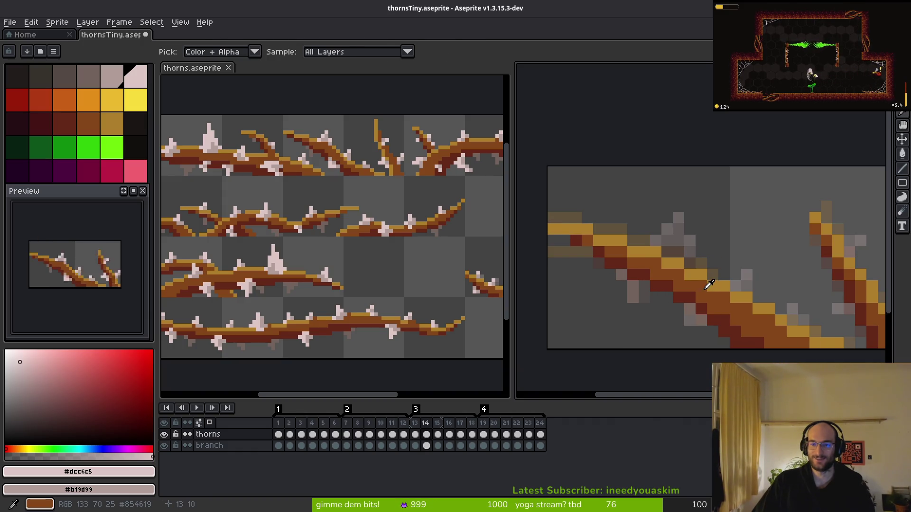
{"action": "key", "text": "Left"}
{"action": "key", "text": "Right"}
{"action": "key", "text": "b"}
{"action": "left_click", "coordinate": [634, 248]}
{"action": "left_click", "coordinate": [645, 248]}
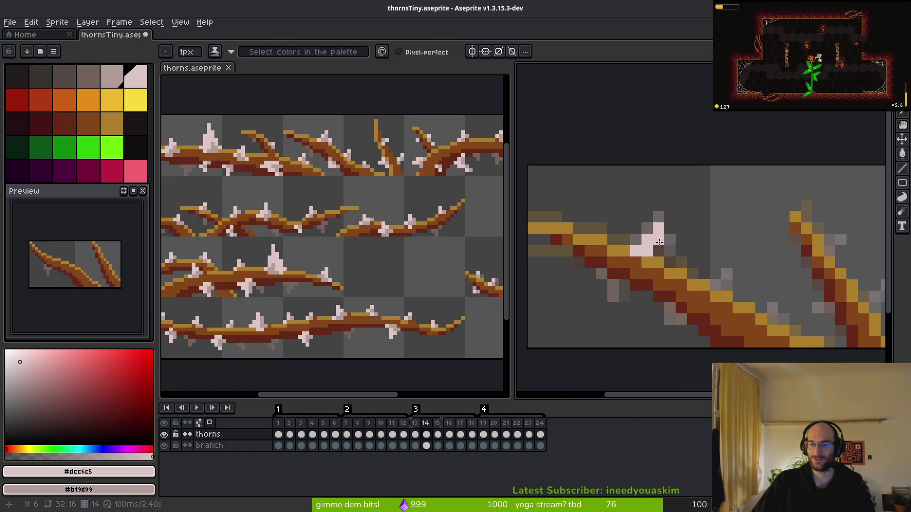
- Lighten the pixels beside the thorn and along its base with a shading brush
{"action": "scroll", "coordinate": [672, 285], "scroll_direction": "down", "scroll_amount": 4}
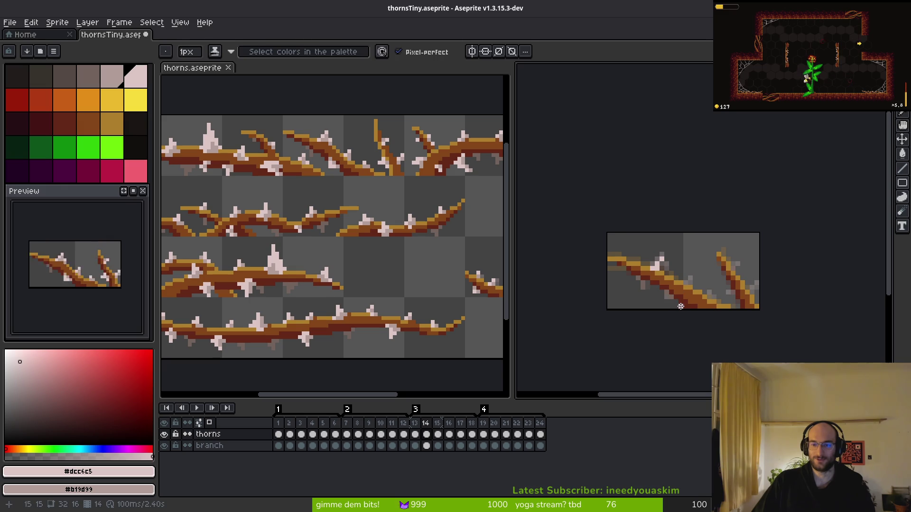
{"action": "key", "text": "Left"}
{"action": "key", "text": "Right"}
{"action": "scroll", "coordinate": [666, 274], "scroll_direction": "up", "scroll_amount": 5}
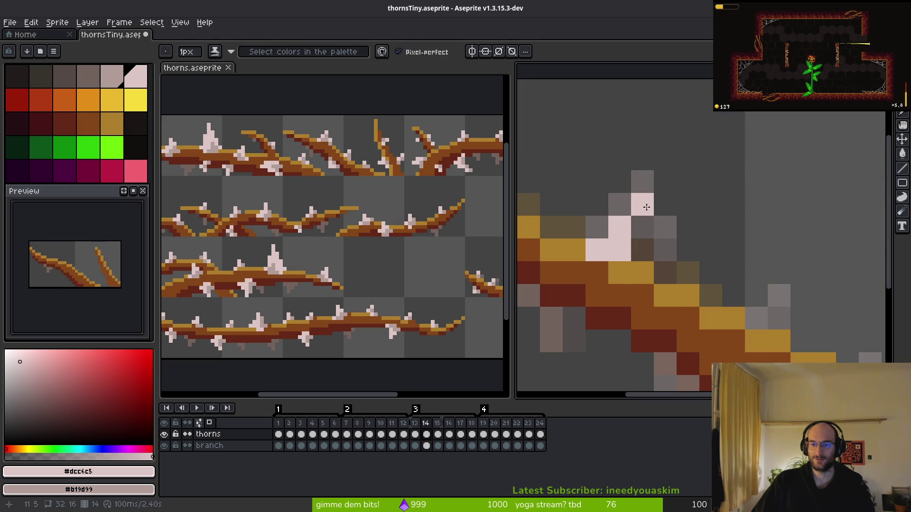
{"action": "key", "text": "b"}
{"action": "key", "text": "b"}
{"action": "left_click", "coordinate": [642, 227]}
{"action": "left_click", "coordinate": [643, 250]}
{"action": "left_click_drag", "start_coordinate": [642, 272], "coordinate": [661, 269]}
{"action": "left_click", "coordinate": [643, 270]}
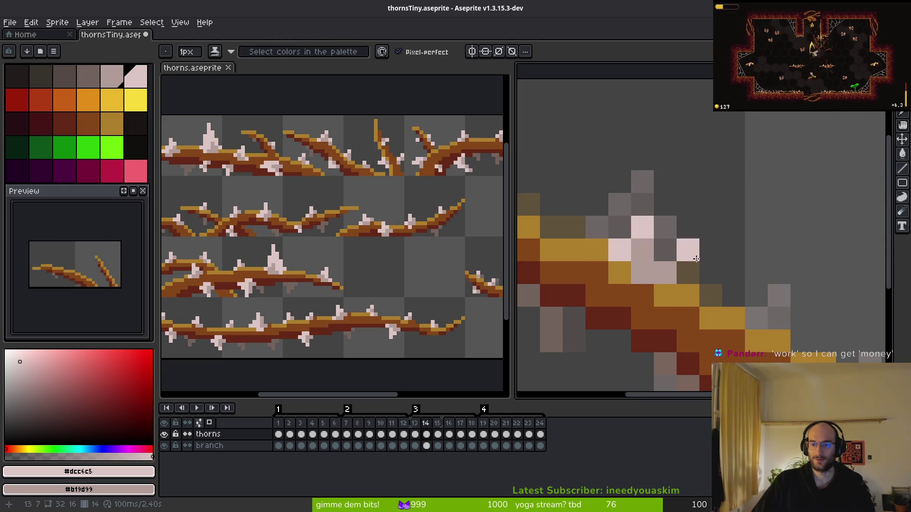
- Eyedrop the branch brown, grey-pink and light-pink shades, then add two light-pink thorn pixels
{"action": "scroll", "coordinate": [706, 284], "scroll_direction": "down", "scroll_amount": 5}
{"action": "left_click_drag", "start_coordinate": [702, 300], "coordinate": [697, 302]}
{"action": "key", "text": "i"}
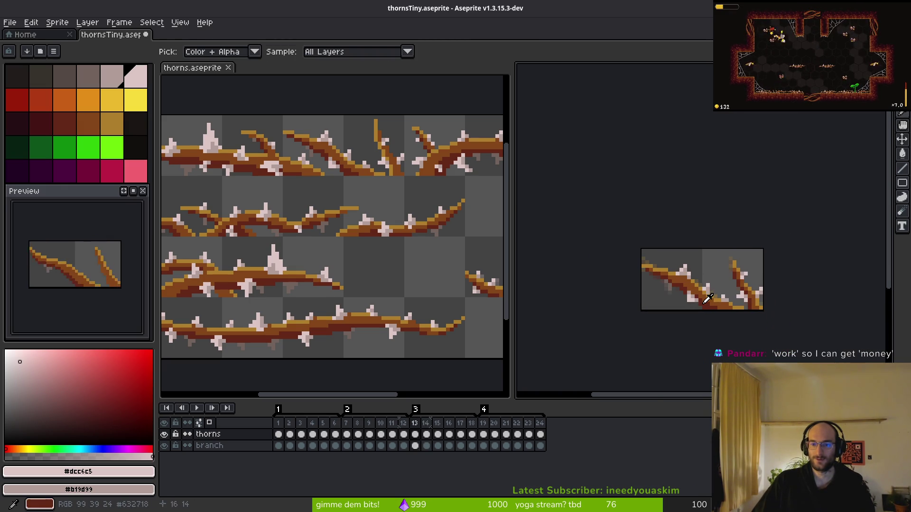
{"action": "scroll", "coordinate": [699, 292], "scroll_direction": "up", "scroll_amount": 4}
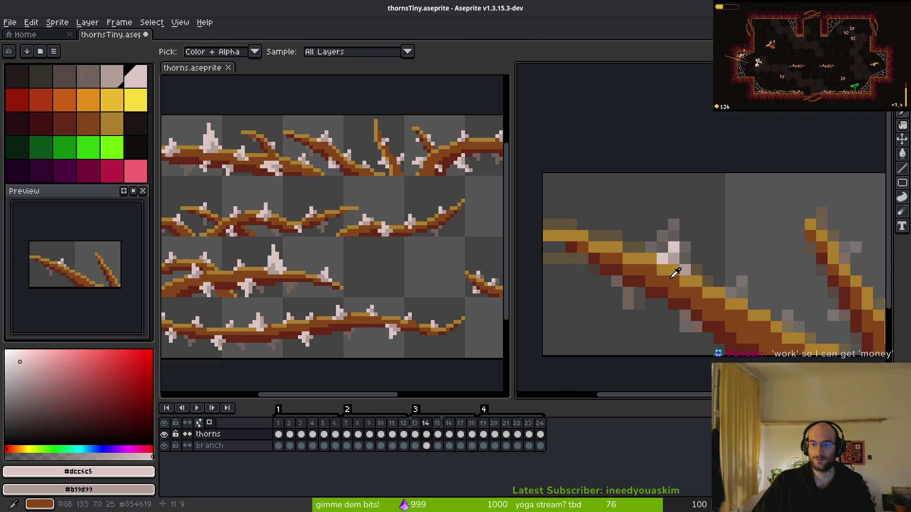
{"action": "left_click", "coordinate": [679, 264]}
{"action": "left_click", "coordinate": [687, 270]}
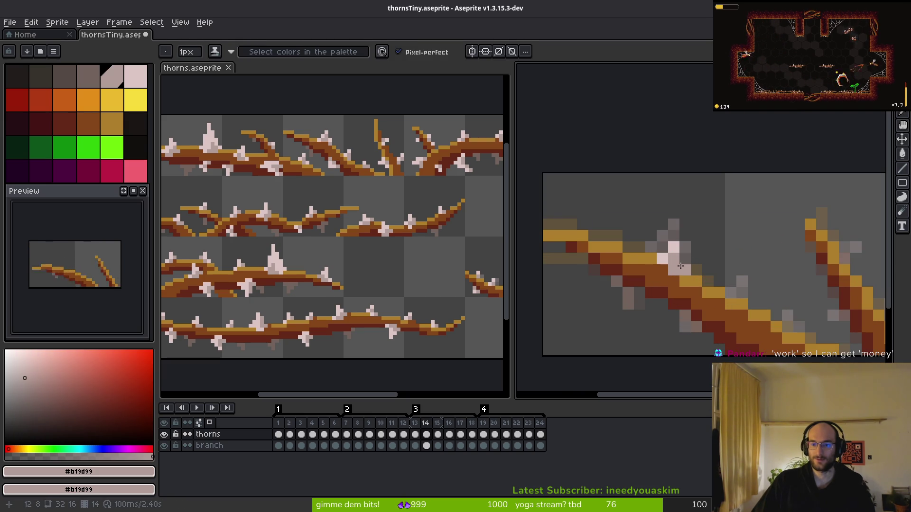
{"action": "left_click", "coordinate": [674, 247], "text": "alt"}
{"action": "left_click_drag", "start_coordinate": [671, 269], "coordinate": [685, 258]}
- Repaint a stray thorn pixel in grey-pink to trim the pale thorn
{"action": "scroll", "coordinate": [697, 261], "scroll_direction": "down", "scroll_amount": 3}
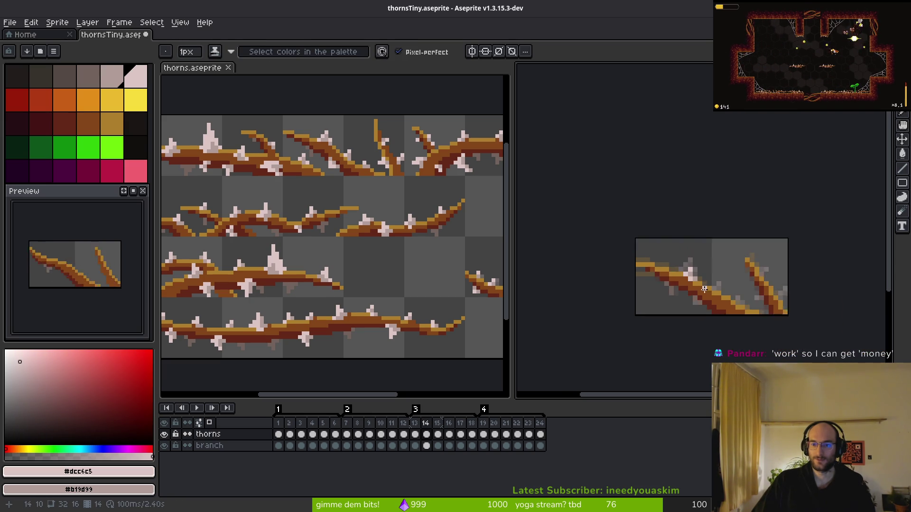
{"action": "scroll", "coordinate": [698, 261], "scroll_direction": "up", "scroll_amount": 4}
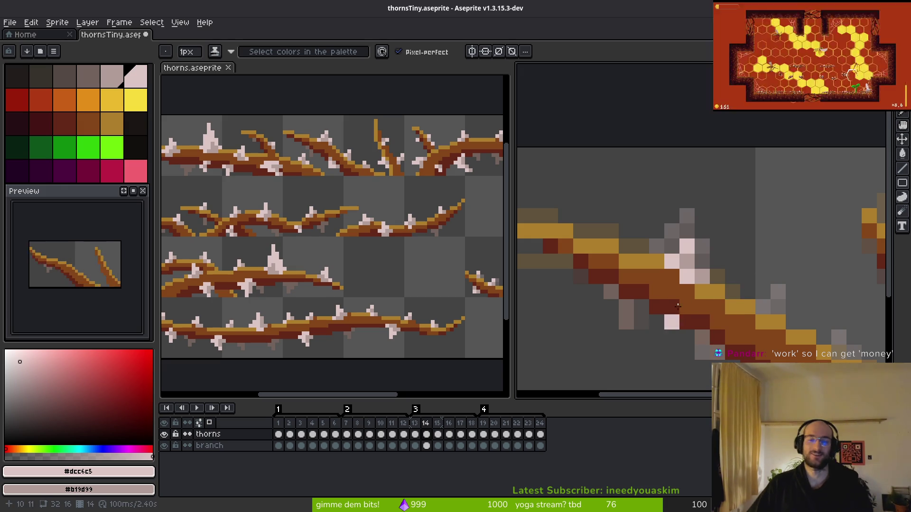
{"action": "scroll", "coordinate": [688, 274], "scroll_direction": "right", "scroll_amount": 1}
{"action": "scroll", "coordinate": [704, 299], "scroll_direction": "up", "scroll_amount": 1}
{"action": "scroll", "coordinate": [704, 301], "scroll_direction": "down", "scroll_amount": 1}
{"action": "scroll", "coordinate": [703, 302], "scroll_direction": "up", "scroll_amount": 1}
{"action": "scroll", "coordinate": [701, 306], "scroll_direction": "down", "scroll_amount": 1}
{"action": "scroll", "coordinate": [701, 306], "scroll_direction": "up", "scroll_amount": 1}
{"action": "scroll", "coordinate": [712, 290], "scroll_direction": "down", "scroll_amount": 1}
{"action": "right_click", "coordinate": [663, 275]}
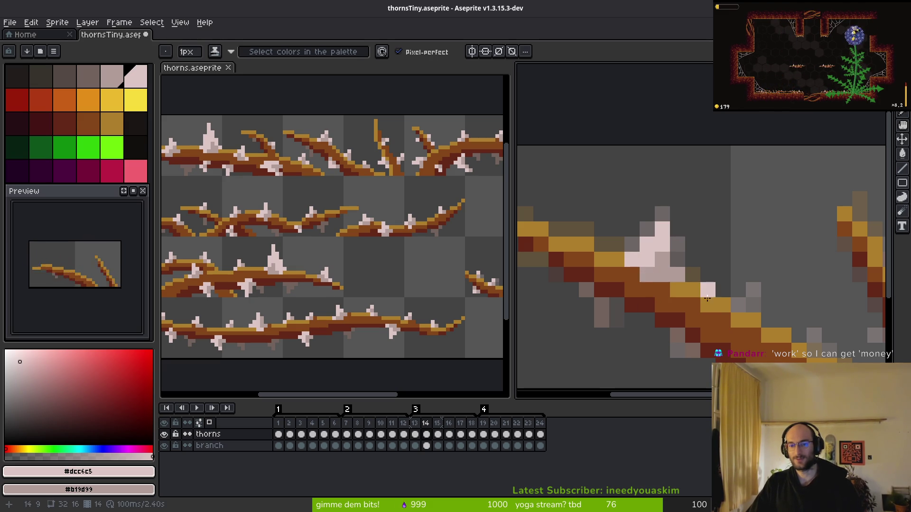
- Eyedrop the branch brown #854619 as the drawing colour
{"action": "scroll", "coordinate": [707, 313], "scroll_direction": "down", "scroll_amount": 4}
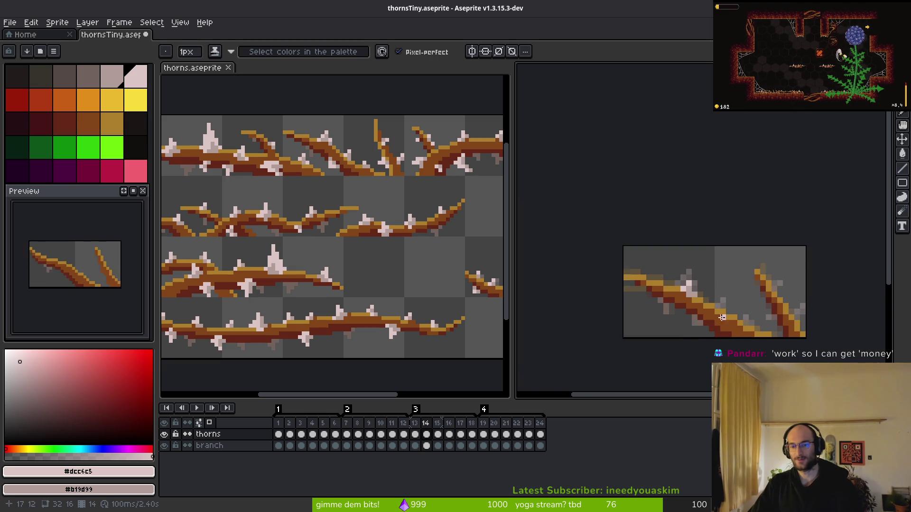
{"action": "scroll", "coordinate": [673, 289], "scroll_direction": "up", "scroll_amount": 1}
{"action": "scroll", "coordinate": [701, 309], "scroll_direction": "down", "scroll_amount": 1}
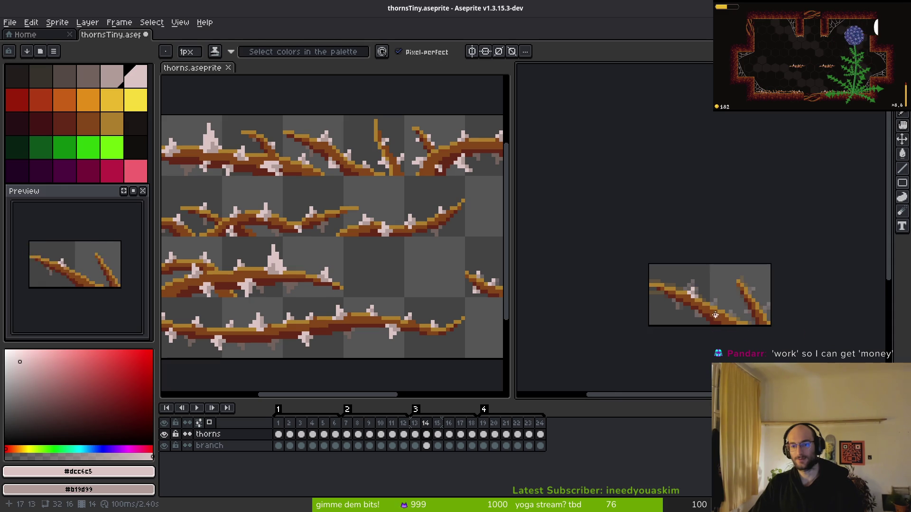
{"action": "scroll", "coordinate": [701, 309], "scroll_direction": "down", "scroll_amount": 1}
{"action": "key", "text": "alt"}
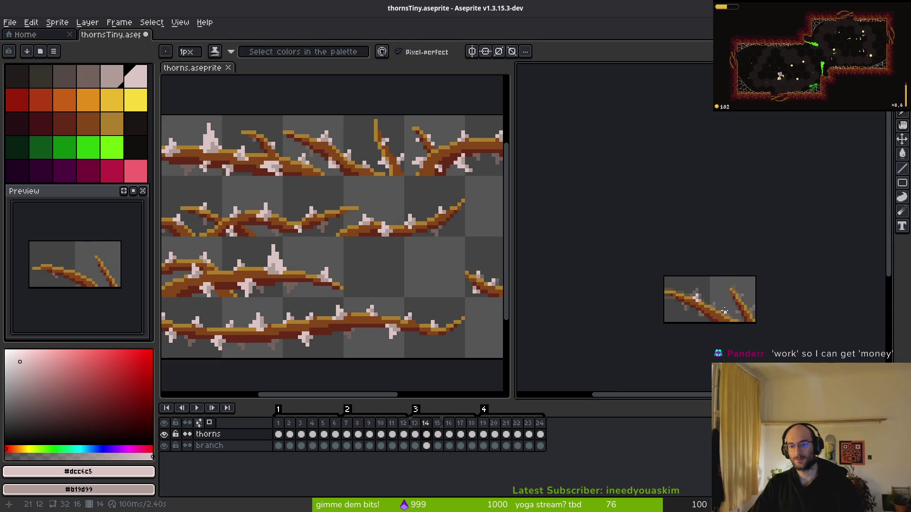
{"action": "scroll", "coordinate": [696, 314], "scroll_direction": "up", "scroll_amount": 3}
{"action": "scroll", "coordinate": [694, 299], "scroll_direction": "up", "scroll_amount": 2}
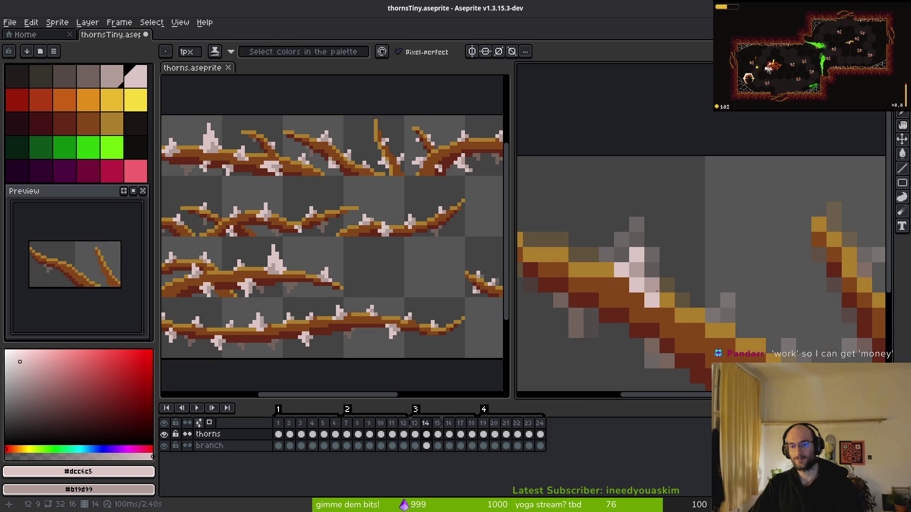
{"action": "key", "text": "alt"}
{"action": "scroll", "coordinate": [683, 294], "scroll_direction": "down", "scroll_amount": 2}
{"action": "scroll", "coordinate": [676, 290], "scroll_direction": "up", "scroll_amount": 2}
{"action": "left_click", "coordinate": [642, 280], "text": "alt"}
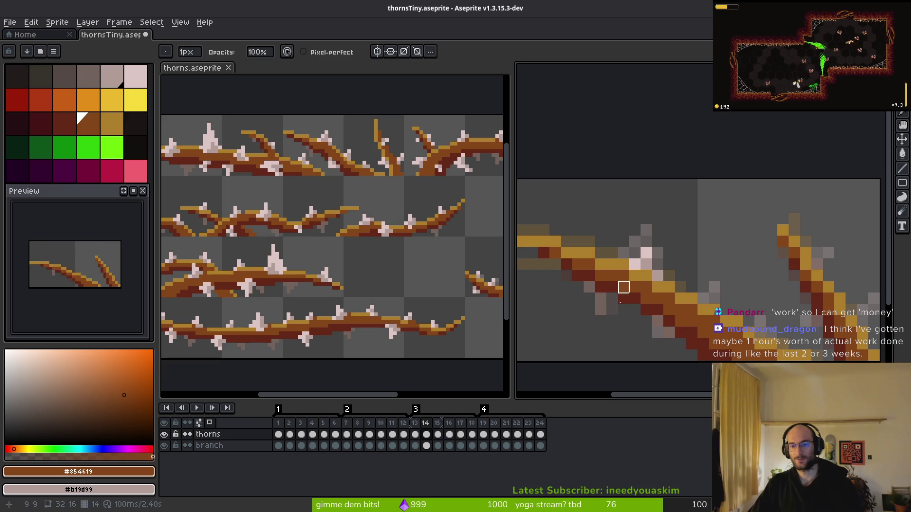
{"action": "left_click", "coordinate": [430, 448]}
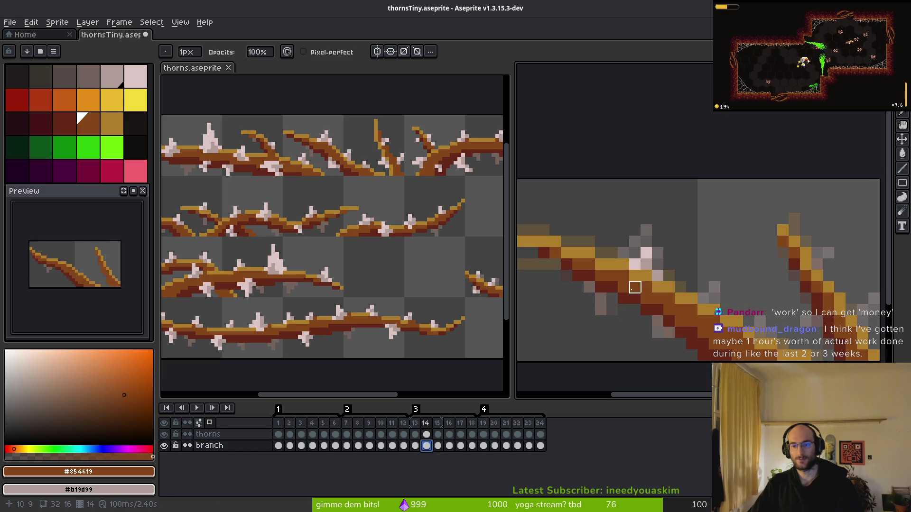
{"action": "scroll", "coordinate": [669, 316], "scroll_direction": "down", "scroll_amount": 3}
{"action": "scroll", "coordinate": [669, 316], "scroll_direction": "up", "scroll_amount": 2}
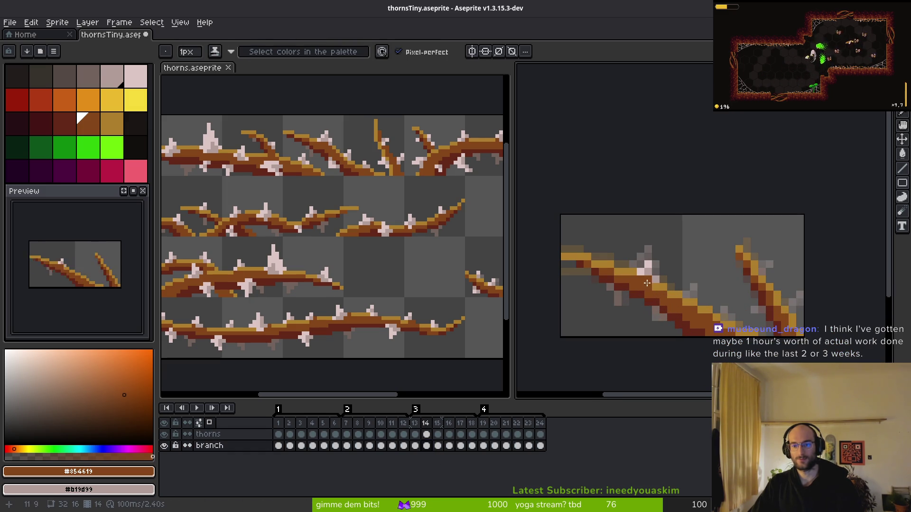
{"action": "left_click", "coordinate": [646, 268], "text": "alt"}
{"action": "left_click", "coordinate": [425, 434]}
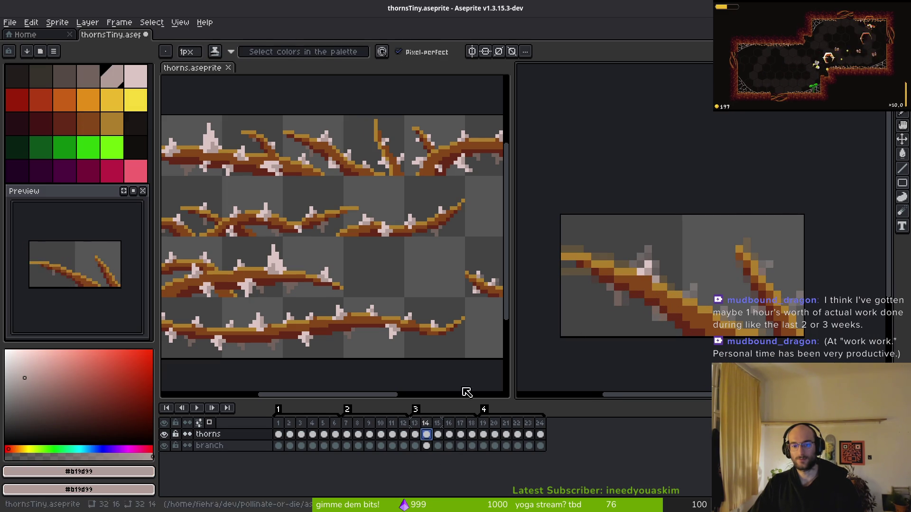
{"action": "key", "text": "Left"}
{"action": "scroll", "coordinate": [655, 281], "scroll_direction": "down", "scroll_amount": 1}
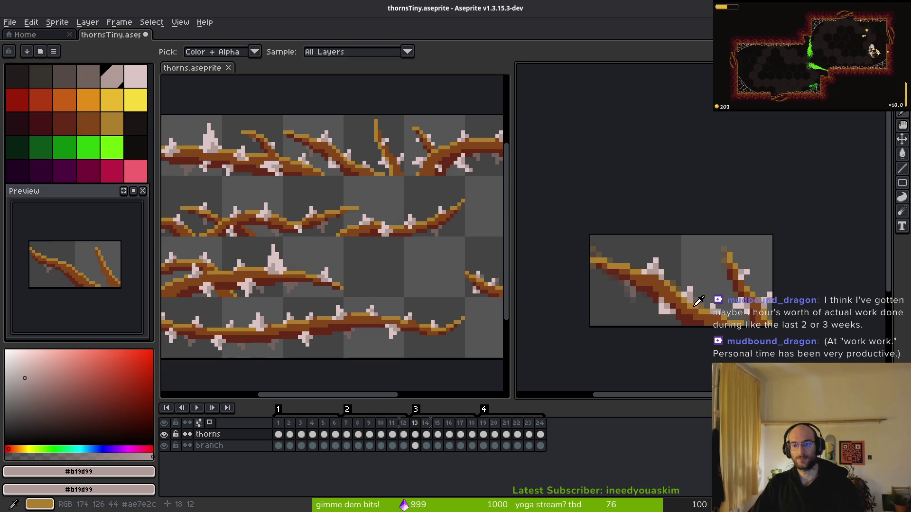
{"action": "key", "text": "Right"}
{"action": "scroll", "coordinate": [659, 284], "scroll_direction": "up", "scroll_amount": 2}
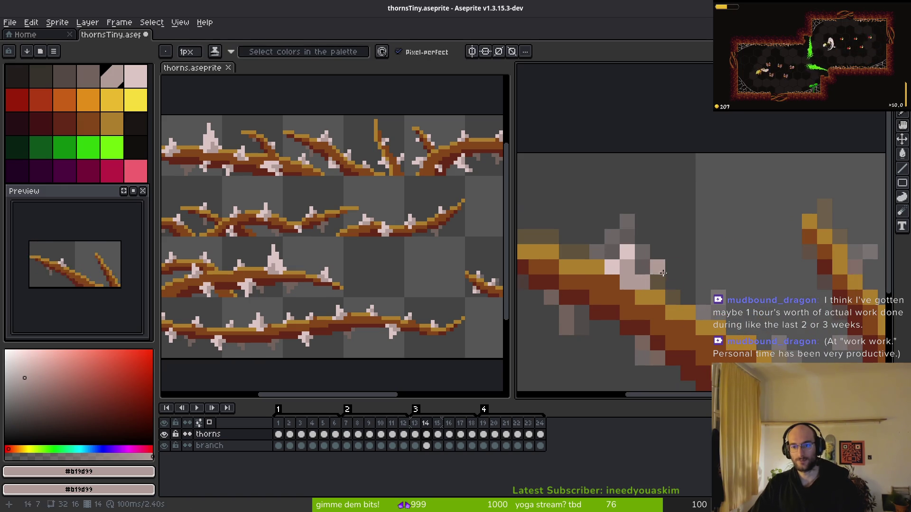
{"action": "left_click", "coordinate": [642, 268], "text": "alt"}
{"action": "scroll", "coordinate": [655, 280], "scroll_direction": "down", "scroll_amount": 5}
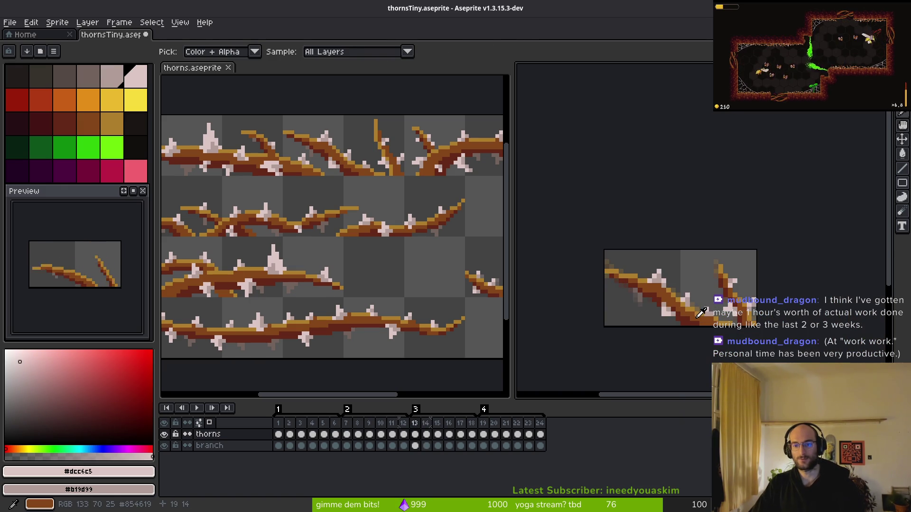
{"action": "scroll", "coordinate": [687, 312], "scroll_direction": "up", "scroll_amount": 4}
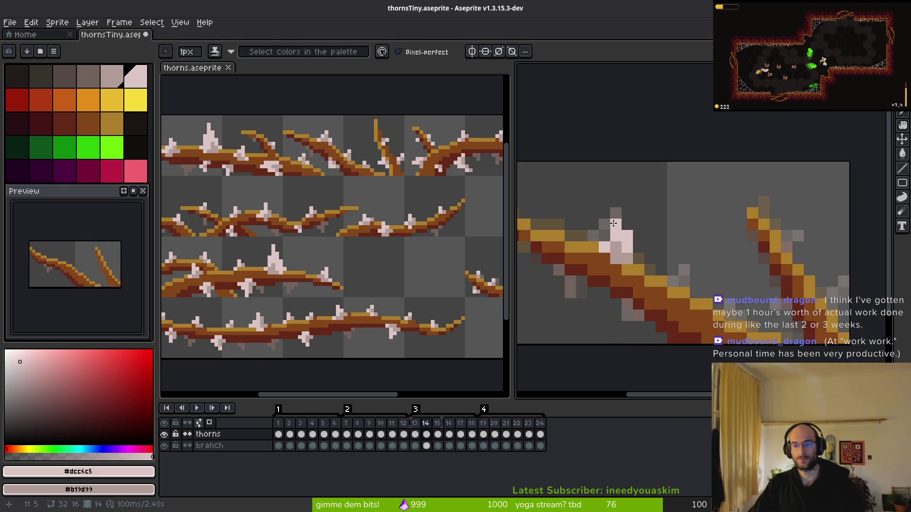
{"action": "key", "text": "Left"}
{"action": "scroll", "coordinate": [664, 265], "scroll_direction": "down", "scroll_amount": 3}
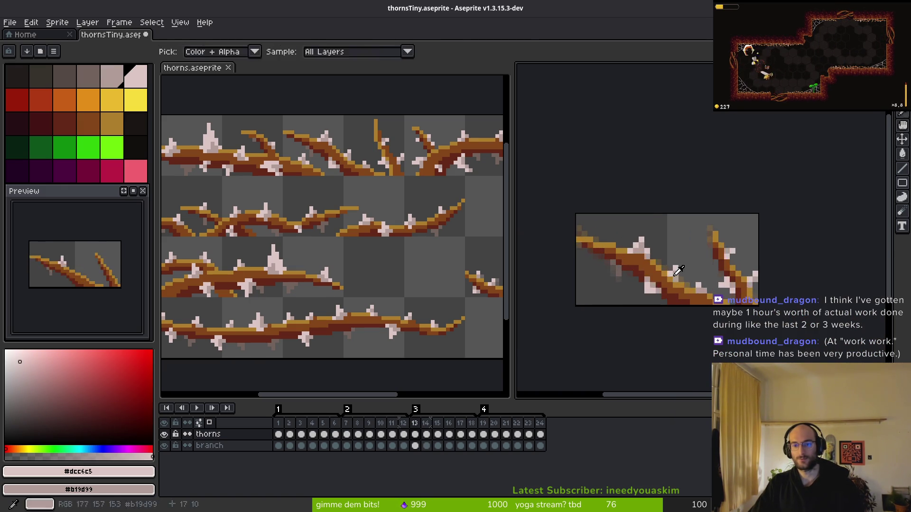
{"action": "scroll", "coordinate": [675, 271], "scroll_direction": "up", "scroll_amount": 3}
{"action": "key", "text": "Right"}
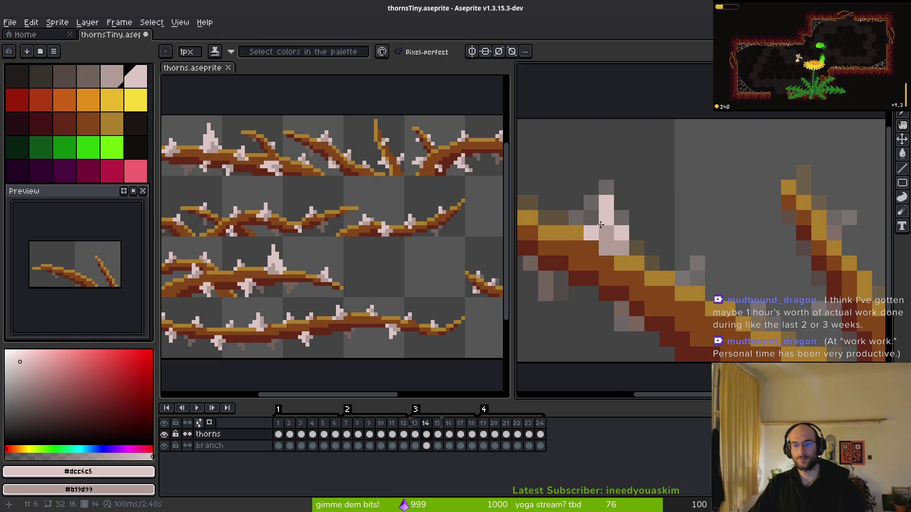
{"action": "scroll", "coordinate": [631, 225], "scroll_direction": "down", "scroll_amount": 4}
{"action": "scroll", "coordinate": [625, 250], "scroll_direction": "up", "scroll_amount": 2}
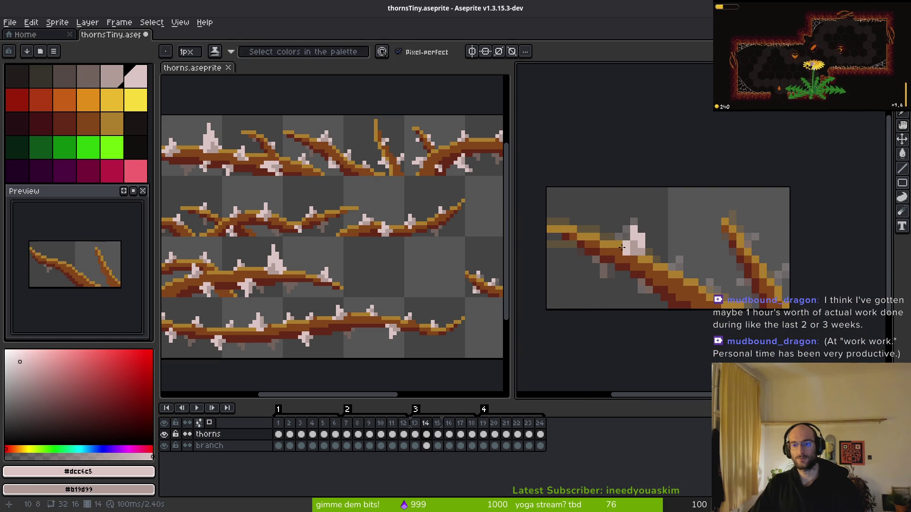
{"action": "scroll", "coordinate": [671, 244], "scroll_direction": "down", "scroll_amount": 3}
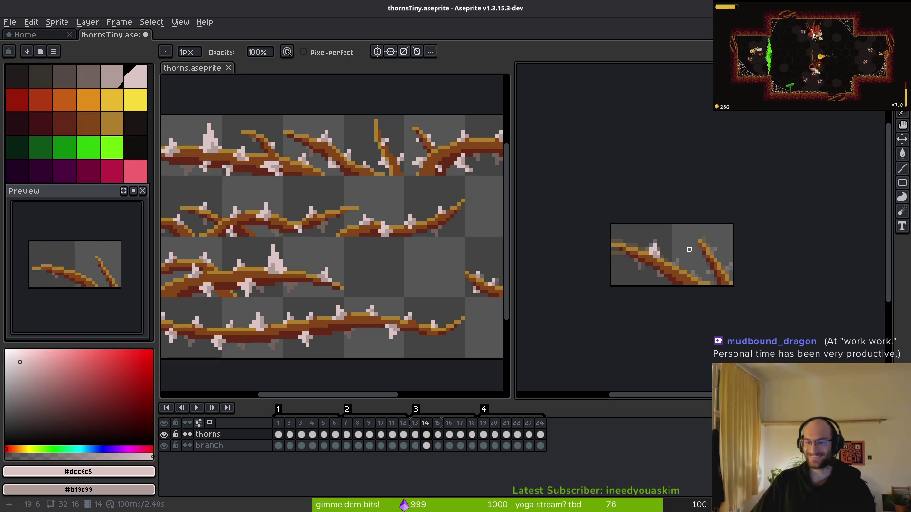
- Try a pink pixel and two grey-pink thorn pixels on frame 13, undoing both
{"action": "scroll", "coordinate": [666, 257], "scroll_direction": "up", "scroll_amount": 5}
{"action": "key", "text": "alt"}
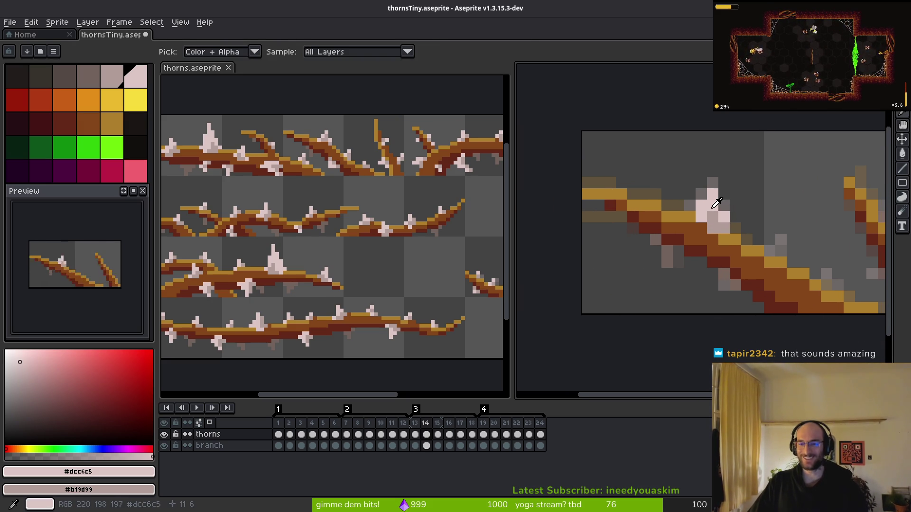
{"action": "left_click", "coordinate": [726, 251]}
{"action": "scroll", "coordinate": [723, 257], "scroll_direction": "down", "scroll_amount": 2}
{"action": "key", "text": "ctrl+z"}
{"action": "scroll", "coordinate": [713, 228], "scroll_direction": "up", "scroll_amount": 3}
{"action": "left_click_drag", "start_coordinate": [711, 224], "coordinate": [696, 238]}
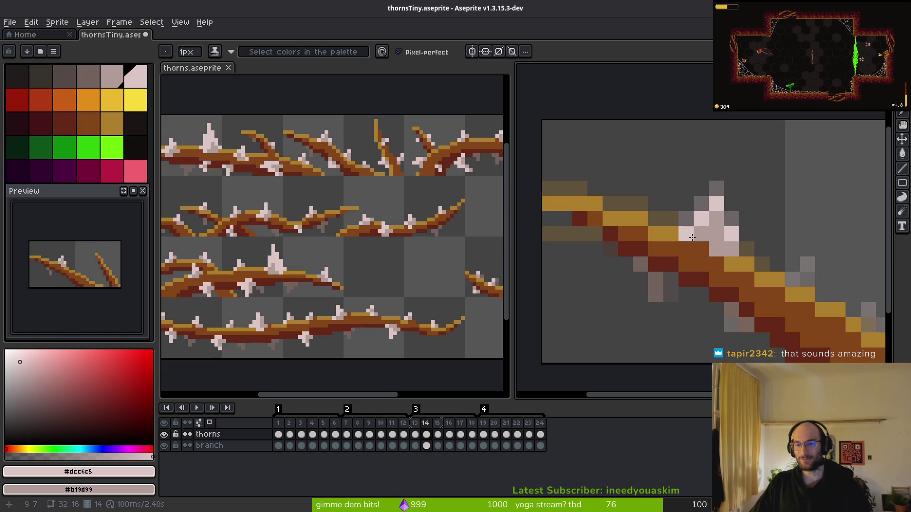
{"action": "scroll", "coordinate": [692, 237], "scroll_direction": "down", "scroll_amount": 3}
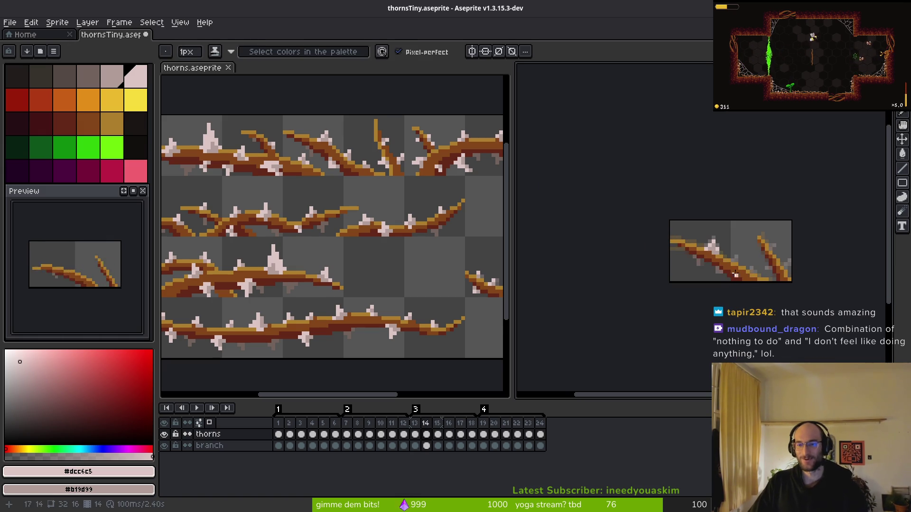
{"action": "scroll", "coordinate": [706, 249], "scroll_direction": "up", "scroll_amount": 3}
{"action": "key", "text": "ctrl+z"}
- Zoom in and out while switching between the Eraser and the eyedropper
{"action": "scroll", "coordinate": [675, 219], "scroll_direction": "up", "scroll_amount": 1}
{"action": "scroll", "coordinate": [672, 206], "scroll_direction": "down", "scroll_amount": 2}
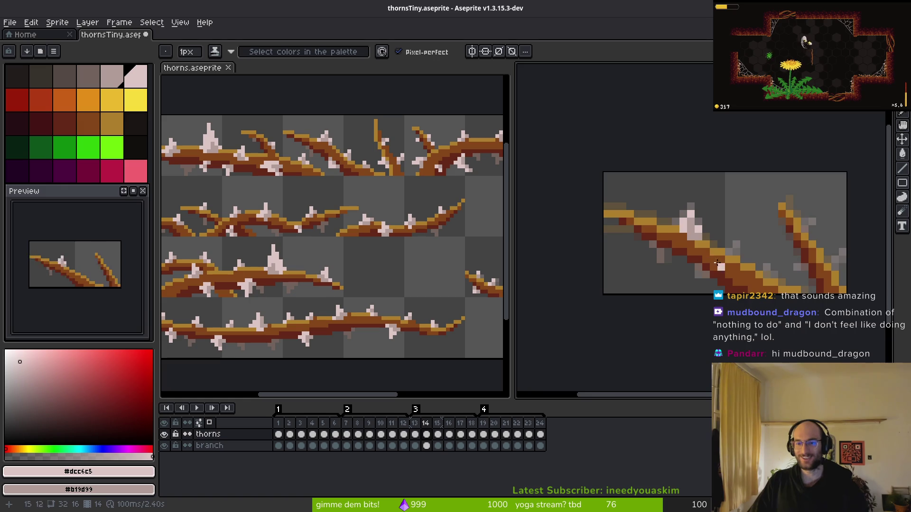
{"action": "scroll", "coordinate": [672, 206], "scroll_direction": "up", "scroll_amount": 2}
{"action": "scroll", "coordinate": [730, 273], "scroll_direction": "down", "scroll_amount": 3}
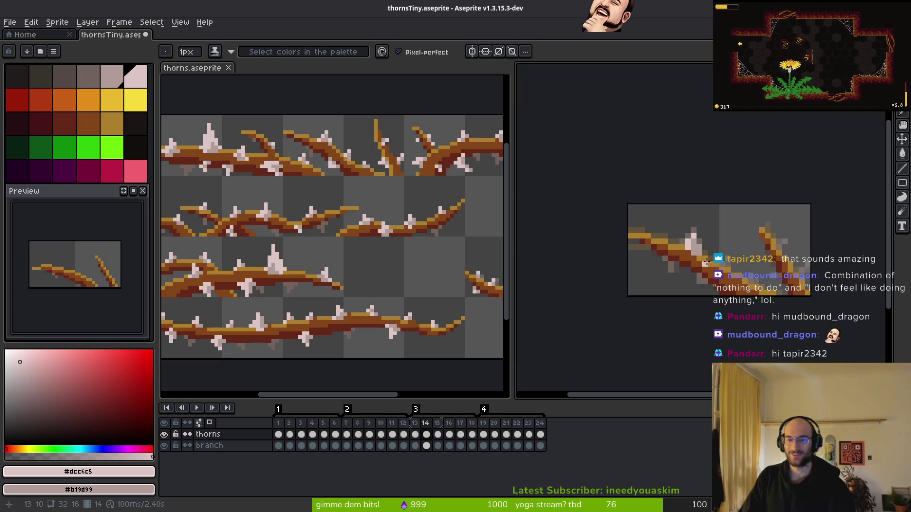
{"action": "scroll", "coordinate": [704, 262], "scroll_direction": "up", "scroll_amount": 4}
{"action": "key", "text": "b"}
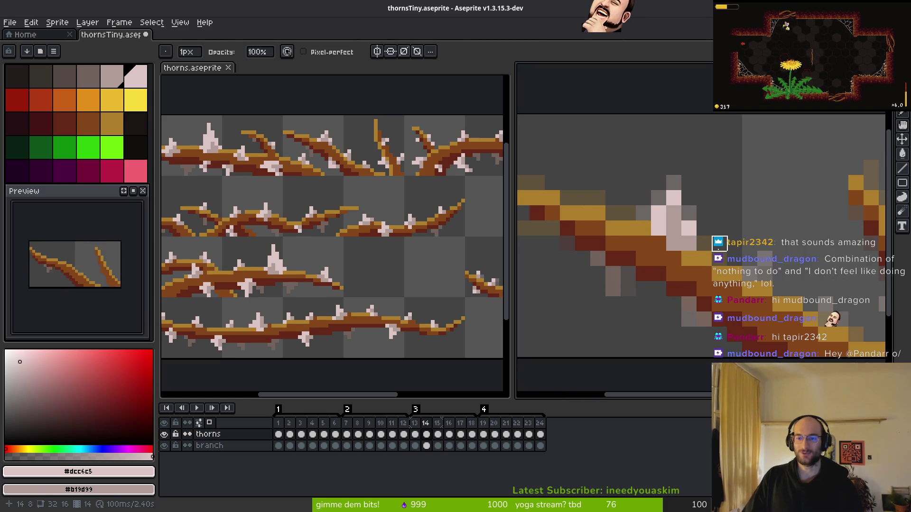
{"action": "scroll", "coordinate": [719, 244], "scroll_direction": "down", "scroll_amount": 4}
{"action": "key", "text": "i"}
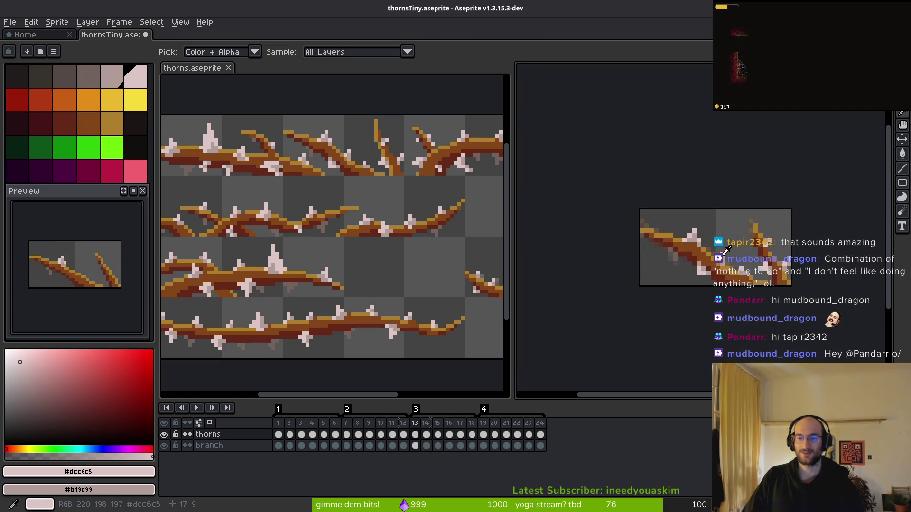
- Flip between frames 13 and 14 to compare their thorns
{"action": "key", "text": "period"}
{"action": "key", "text": "e"}
{"action": "scroll", "coordinate": [711, 227], "scroll_direction": "up", "scroll_amount": 4}
{"action": "key", "text": "i"}
{"action": "key", "text": "comma"}
{"action": "scroll", "coordinate": [712, 214], "scroll_direction": "down", "scroll_amount": 4}
{"action": "key", "text": "period"}
{"action": "key", "text": "e"}
{"action": "scroll", "coordinate": [759, 268], "scroll_direction": "up", "scroll_amount": 4}
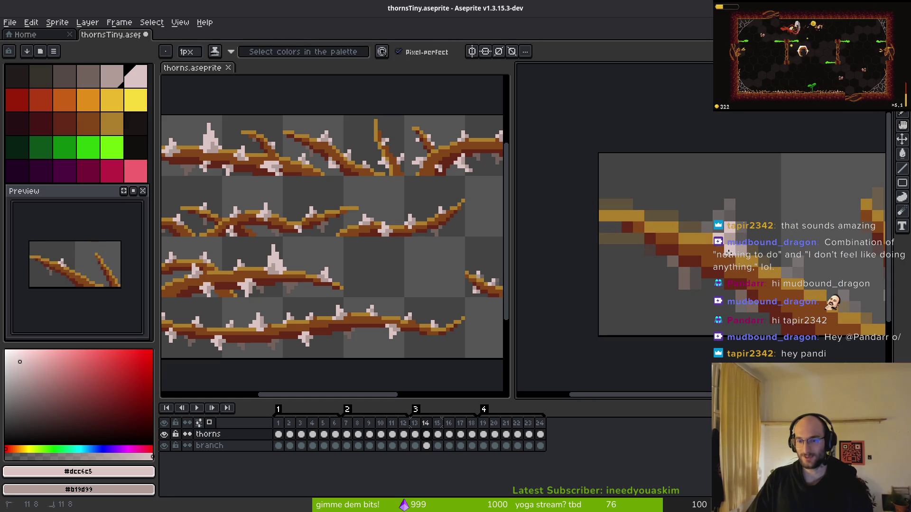
{"action": "scroll", "coordinate": [731, 257], "scroll_direction": "down", "scroll_amount": 4}
{"action": "key", "text": "i"}
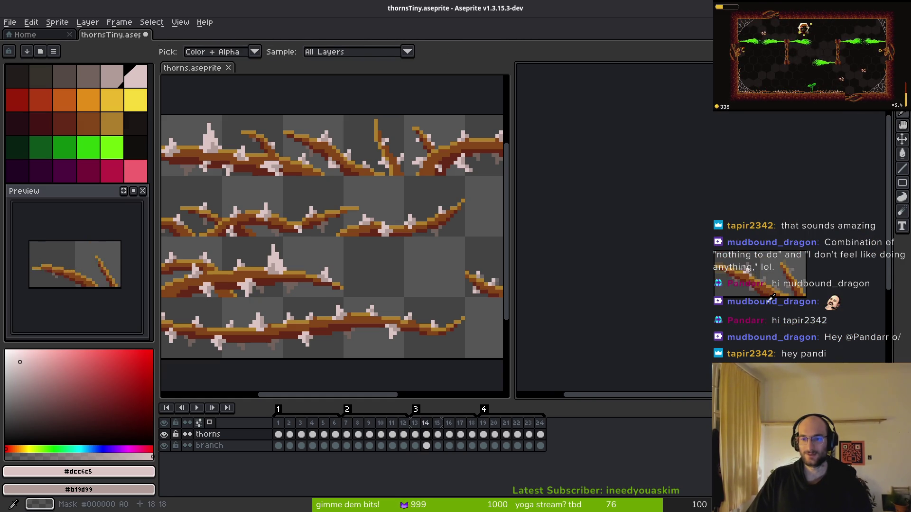
{"action": "key", "text": "e"}
{"action": "key", "text": "i"}
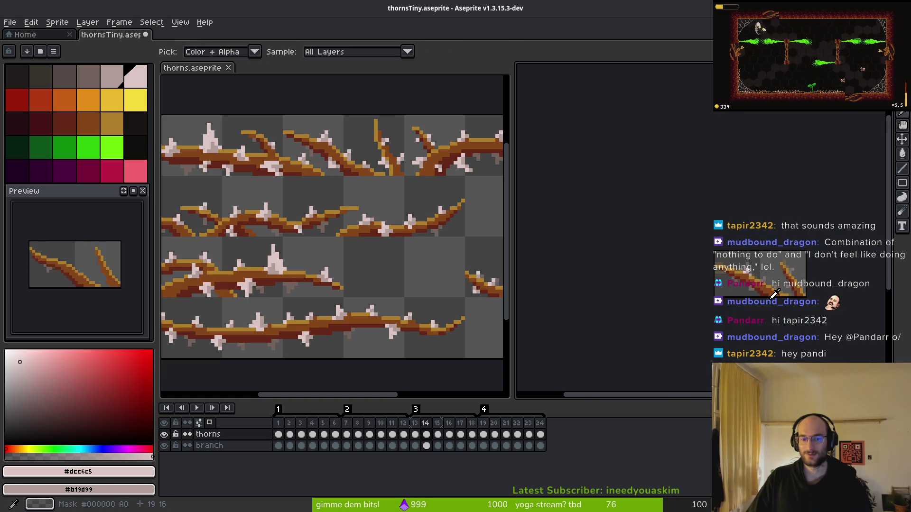
- Check frame 12, then return to frame 13 with the drawing tool ready
{"action": "key", "text": "alt+f"}
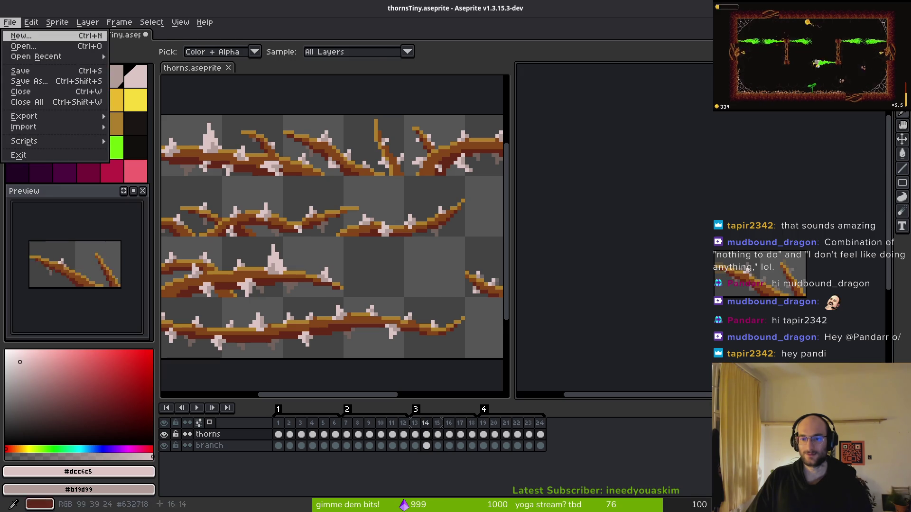
{"action": "key", "text": "Escape"}
{"action": "key", "text": "Left"}
{"action": "key", "text": "Left"}
{"action": "key", "text": "alt+f"}
{"action": "key", "text": "Escape"}
{"action": "key", "text": "Right"}
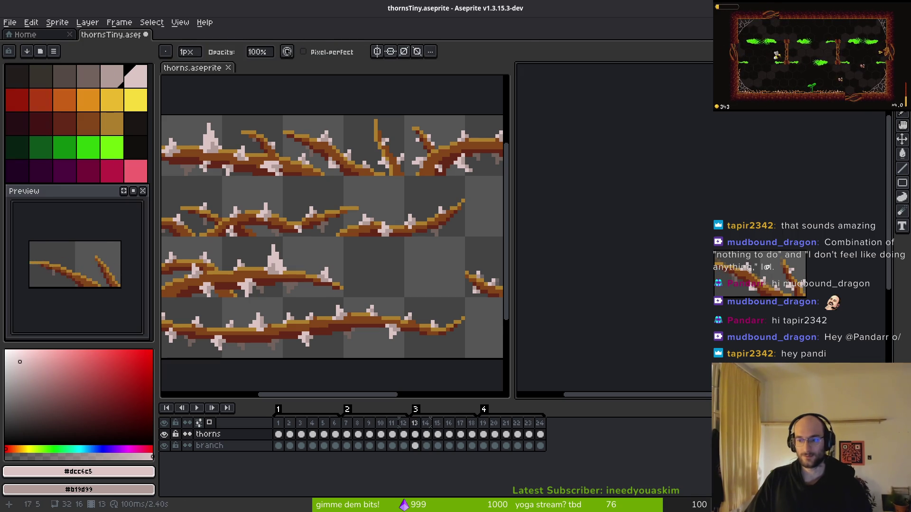
{"action": "key", "text": "f"}
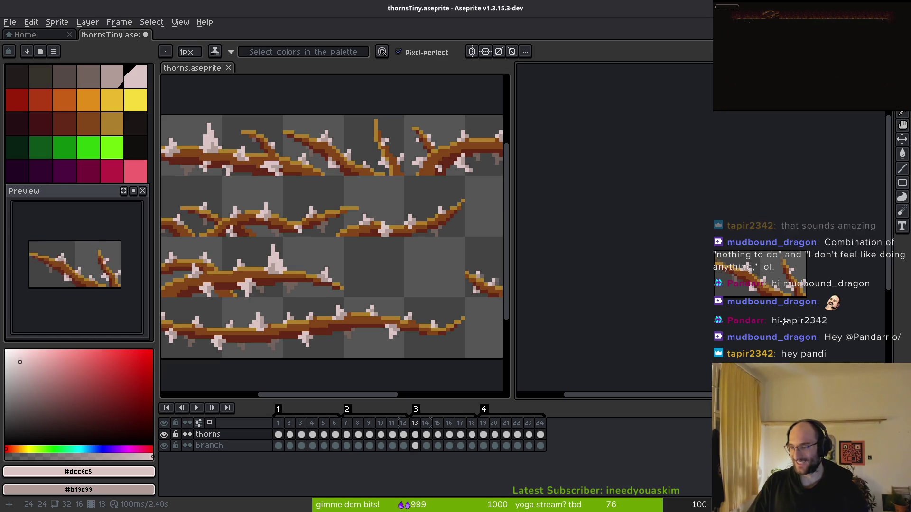
- Sample the branch colour with Alt and zoom to inspect frame 13's thorns
{"action": "scroll", "coordinate": [726, 271], "scroll_direction": "up", "scroll_amount": 4}
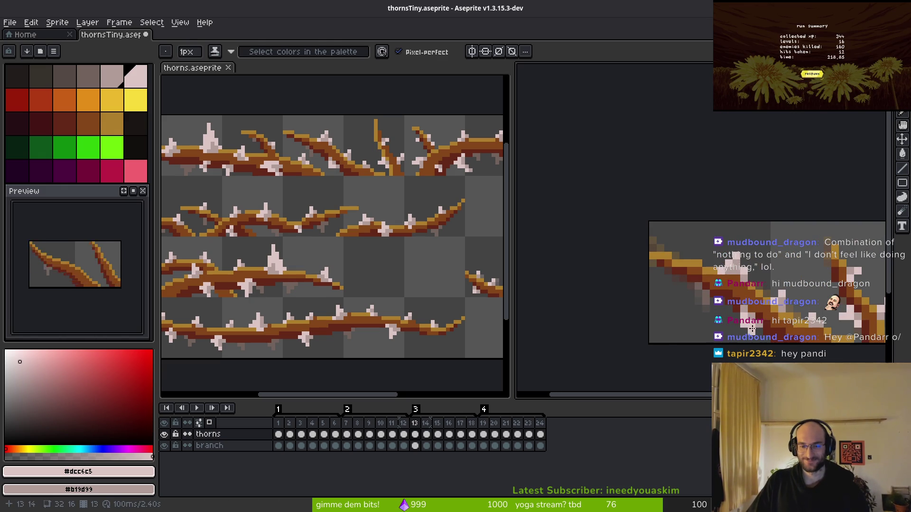
{"action": "key", "text": "alt"}
{"action": "scroll", "coordinate": [694, 268], "scroll_direction": "up", "scroll_amount": 3}
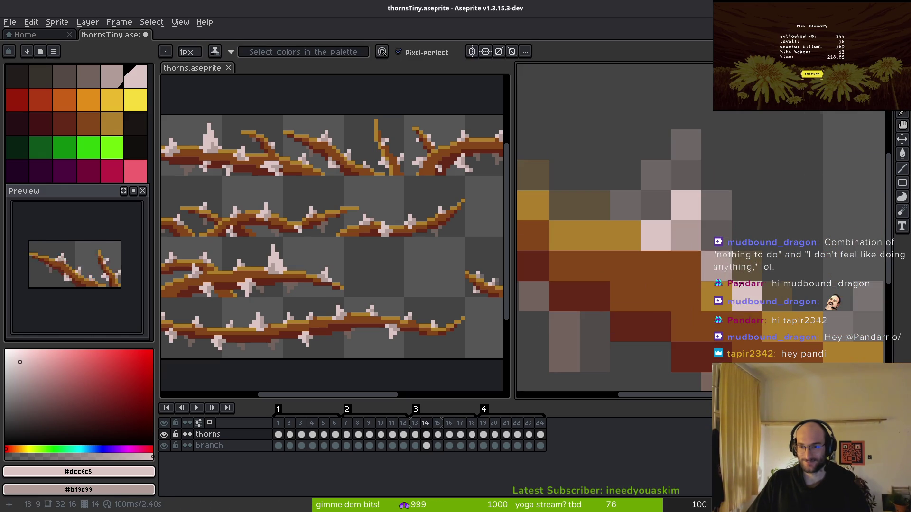
{"action": "scroll", "coordinate": [740, 275], "scroll_direction": "down", "scroll_amount": 4}
{"action": "key", "text": "alt"}
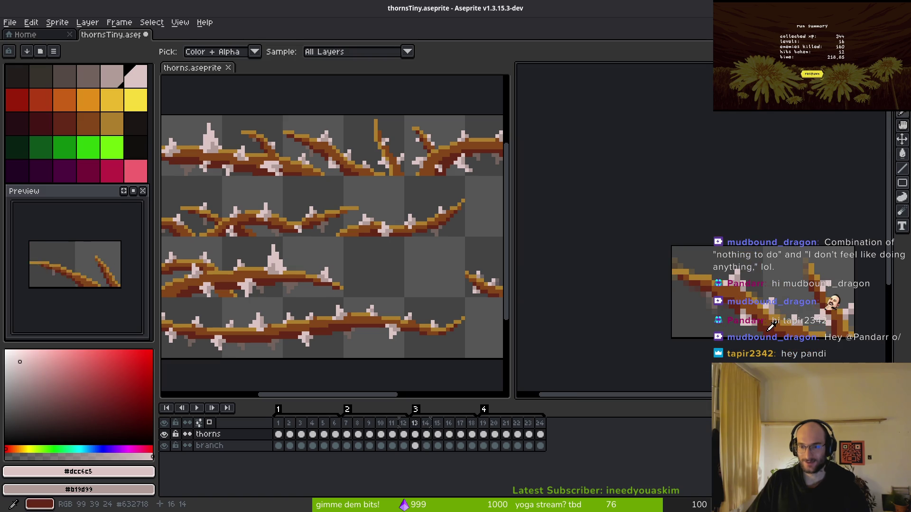
{"action": "scroll", "coordinate": [777, 324], "scroll_direction": "up", "scroll_amount": 4}
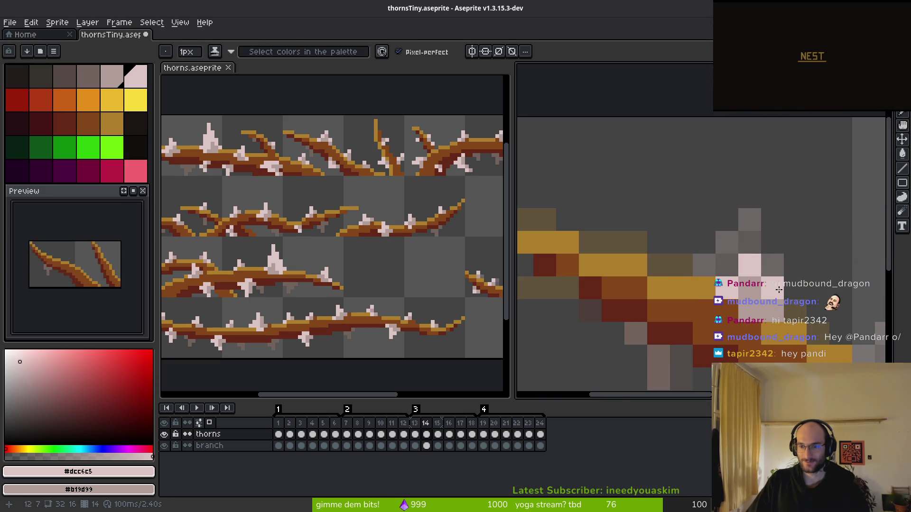
{"action": "scroll", "coordinate": [745, 307], "scroll_direction": "down", "scroll_amount": 5}
{"action": "key", "text": "alt"}
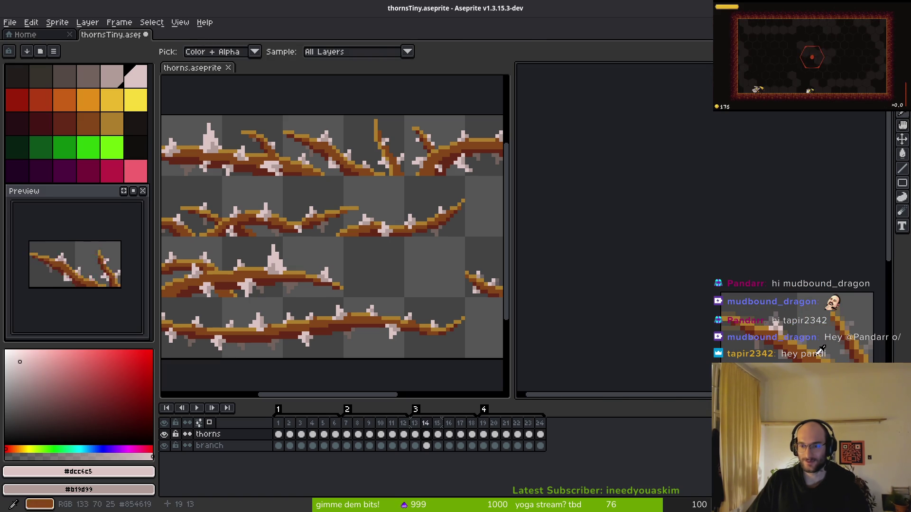
{"action": "key", "text": "alt"}
{"action": "scroll", "coordinate": [790, 342], "scroll_direction": "down", "scroll_amount": 3}
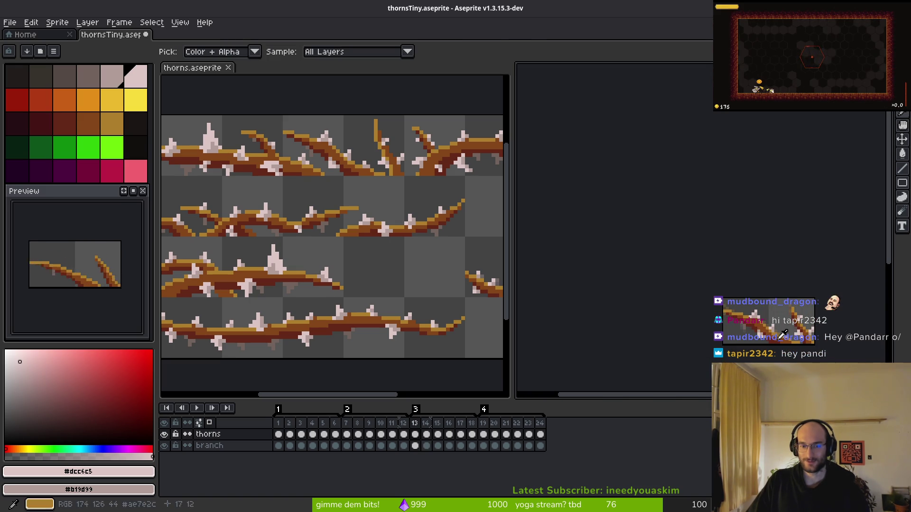
{"action": "scroll", "coordinate": [749, 307], "scroll_direction": "up", "scroll_amount": 3}
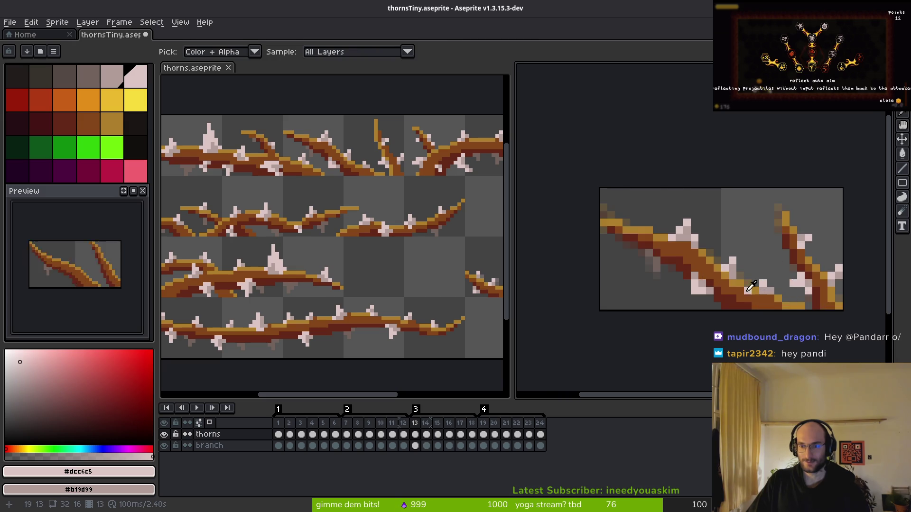
- On frame 14, paint pale-pink thorn pixels with a greyish-pink tip, then undo the misplaced ones
{"action": "scroll", "coordinate": [743, 299], "scroll_direction": "up", "scroll_amount": 2}
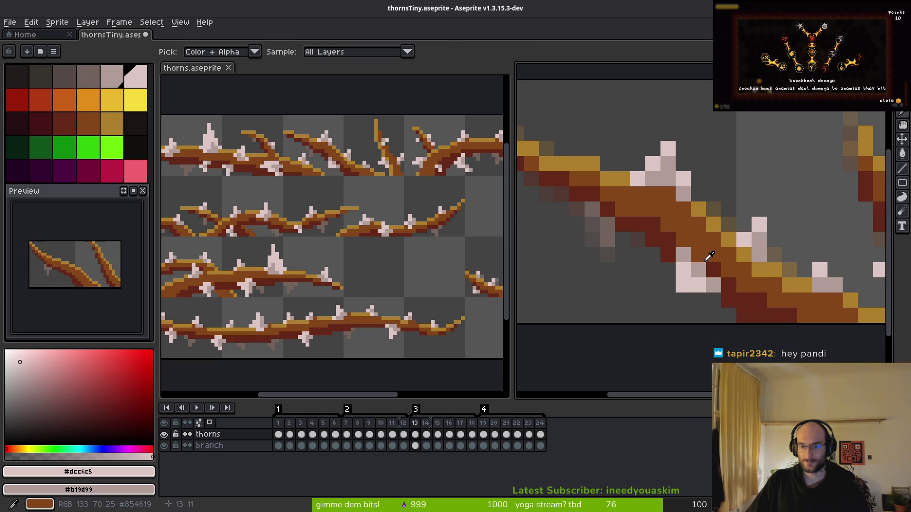
{"action": "key", "text": "Right"}
{"action": "left_click", "coordinate": [682, 268]}
{"action": "left_click", "coordinate": [693, 283]}
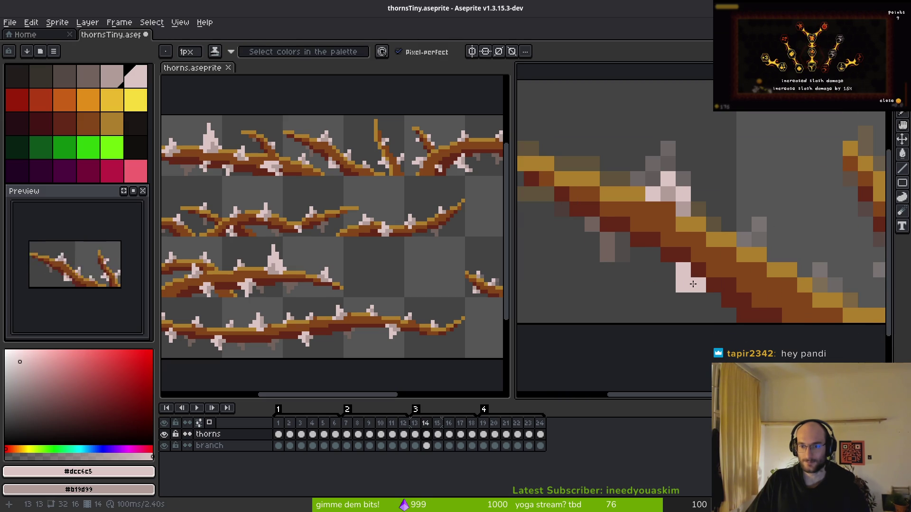
{"action": "right_click", "coordinate": [715, 291]}
{"action": "scroll", "coordinate": [687, 257], "scroll_direction": "down", "scroll_amount": 4}
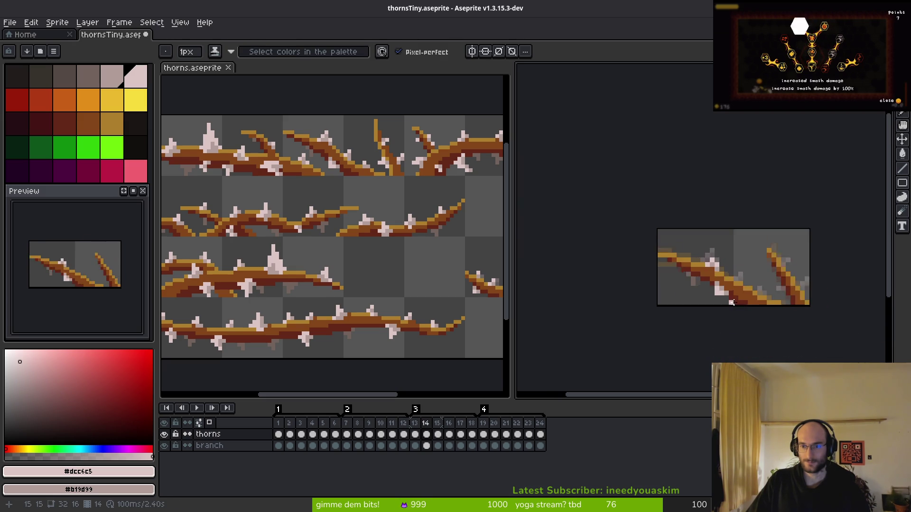
{"action": "scroll", "coordinate": [734, 313], "scroll_direction": "up", "scroll_amount": 3}
{"action": "key", "text": "ctrl+z"}
{"action": "key", "text": "ctrl+z"}
{"action": "key", "text": "ctrl+z"}
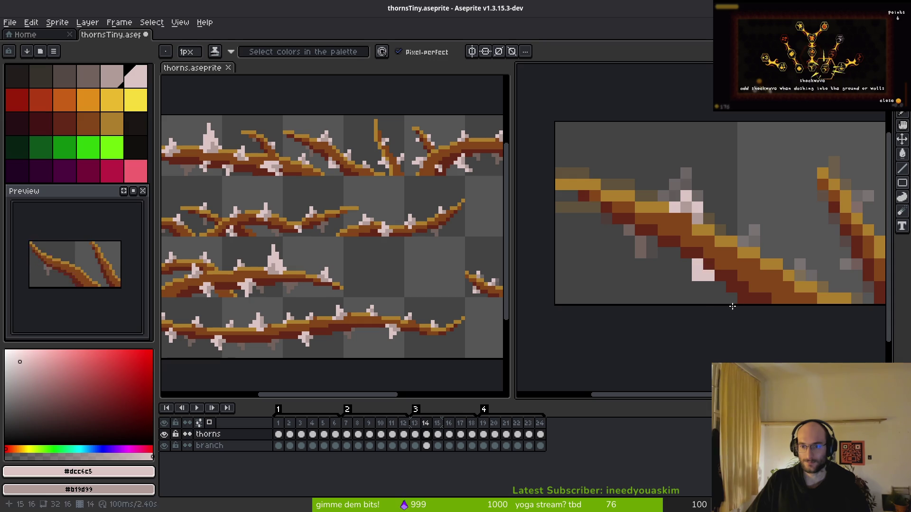
{"action": "key", "text": "alt"}
- Paint the underside thorn with two pale-pink pixels and a #b19d99 shading pixel
{"action": "left_click", "coordinate": [698, 285]}
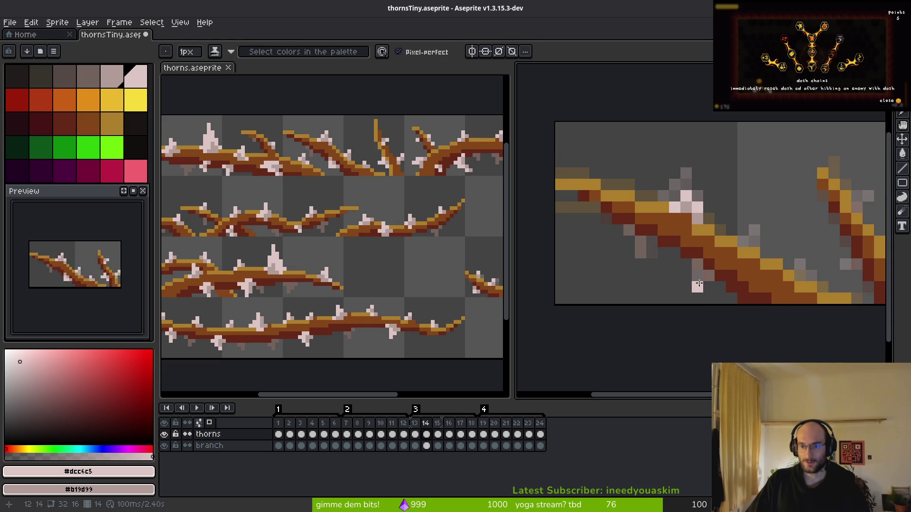
{"action": "right_click", "coordinate": [708, 275]}
{"action": "left_click", "coordinate": [700, 266]}
{"action": "scroll", "coordinate": [735, 292], "scroll_direction": "down", "scroll_amount": 8}
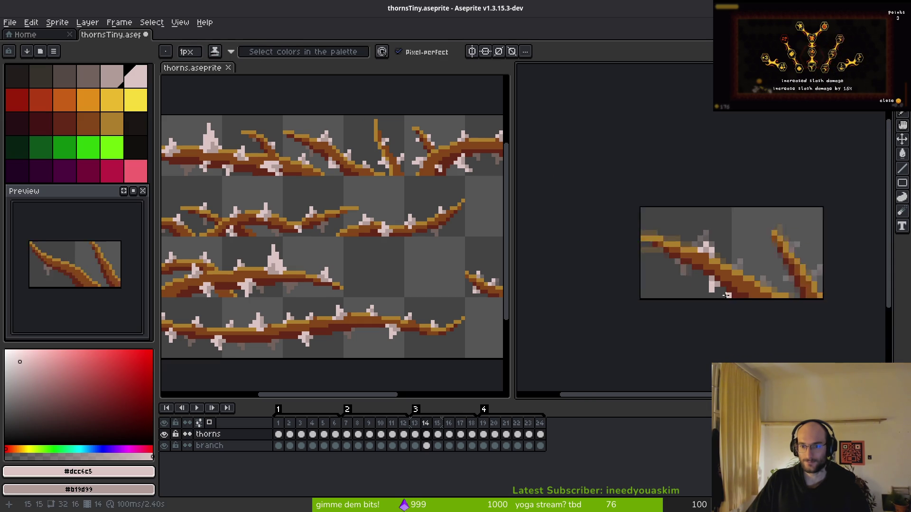
{"action": "scroll", "coordinate": [729, 291], "scroll_direction": "up", "scroll_amount": 6}
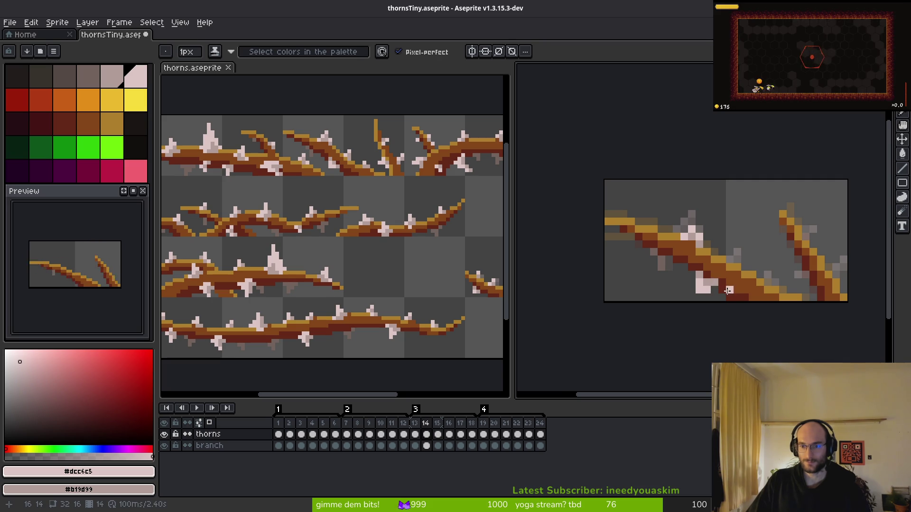
{"action": "scroll", "coordinate": [731, 291], "scroll_direction": "down", "scroll_amount": 3}
{"action": "scroll", "coordinate": [724, 300], "scroll_direction": "up", "scroll_amount": 3}
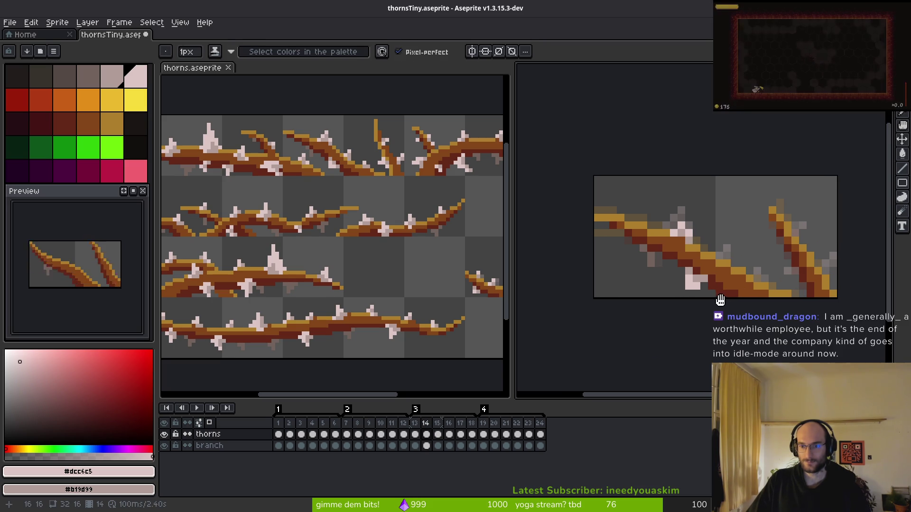
{"action": "scroll", "coordinate": [720, 285], "scroll_direction": "up", "scroll_amount": 2}
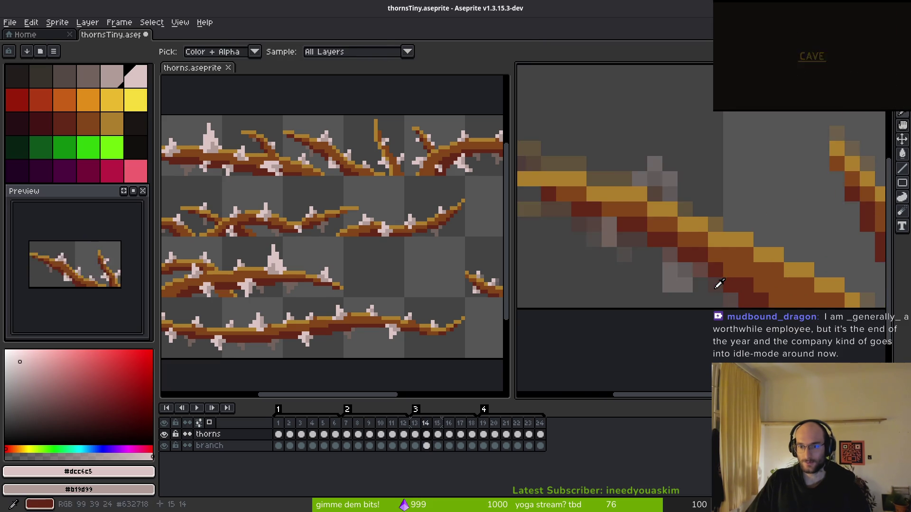
{"action": "key", "text": "."}
{"action": "scroll", "coordinate": [720, 283], "scroll_direction": "up", "scroll_amount": 1}
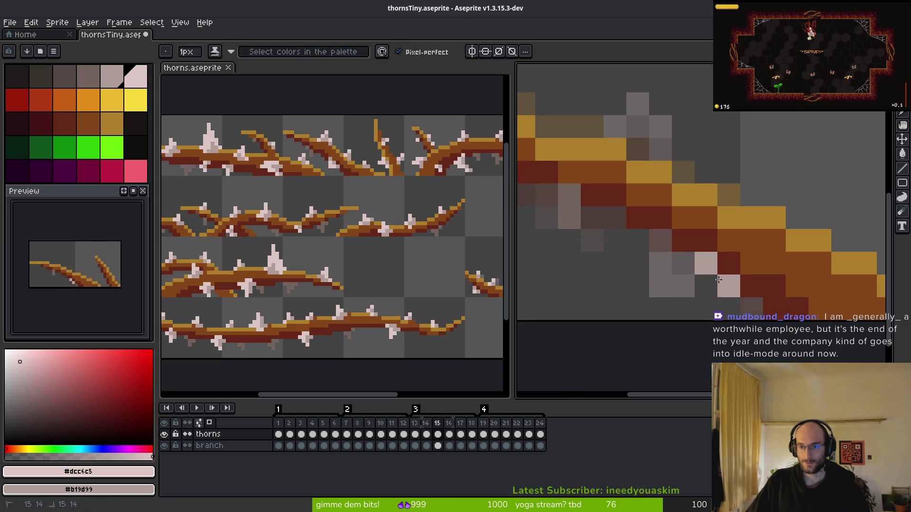
- Undo the stray pink pixel on frame 15, keeping the pale-pink thorn under the branch
{"action": "key", "text": "ctrl+z"}
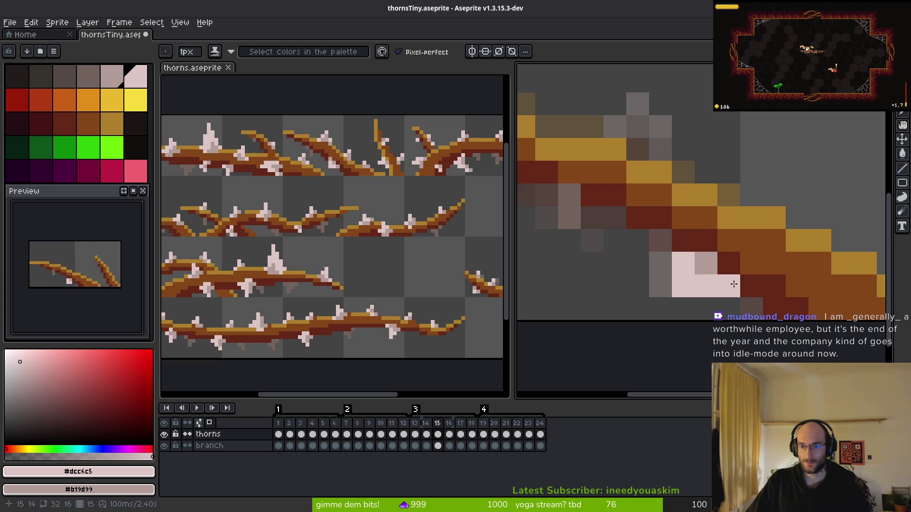
{"action": "scroll", "coordinate": [732, 275], "scroll_direction": "down", "scroll_amount": 5}
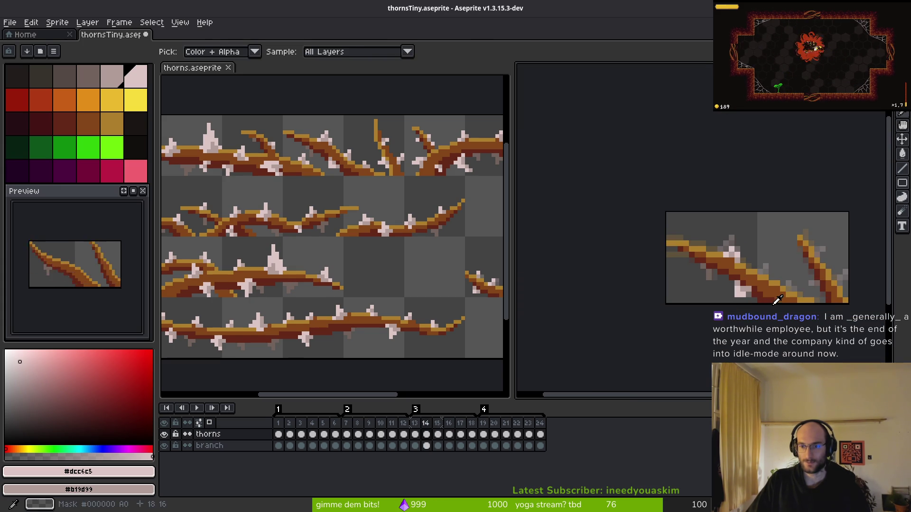
{"action": "scroll", "coordinate": [753, 298], "scroll_direction": "up", "scroll_amount": 4}
{"action": "scroll", "coordinate": [782, 288], "scroll_direction": "up", "scroll_amount": 2}
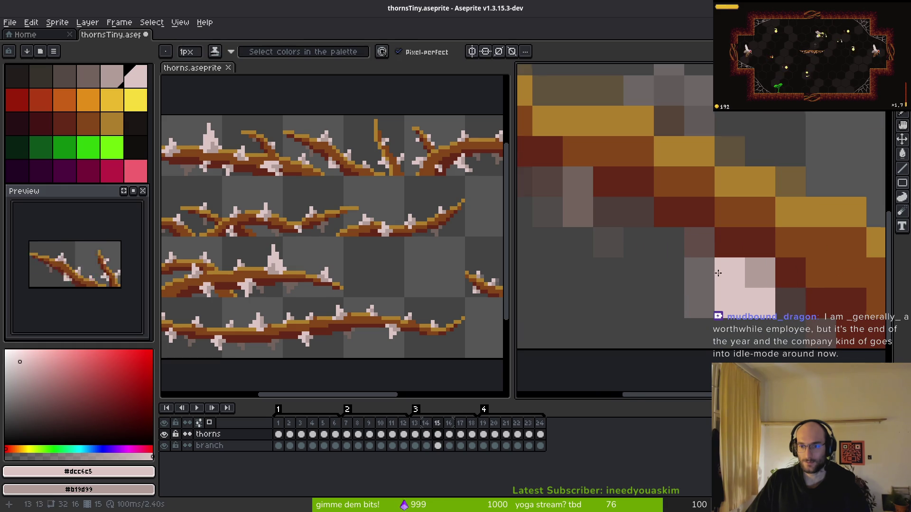
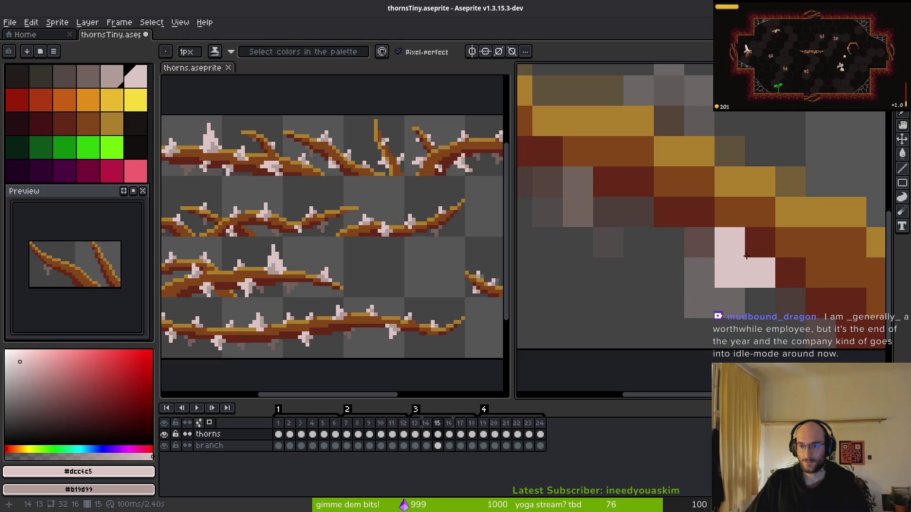
- Paint three greyish-pink pixels onto the thorns on the current frame
{"action": "right_click", "coordinate": [732, 248]}
{"action": "right_click", "coordinate": [759, 302]}
{"action": "right_click", "coordinate": [759, 273]}
- Magic-wand select the repainted greyish-pink thorn pixels, deselect, and return to the Pencil
{"action": "key", "text": "w"}
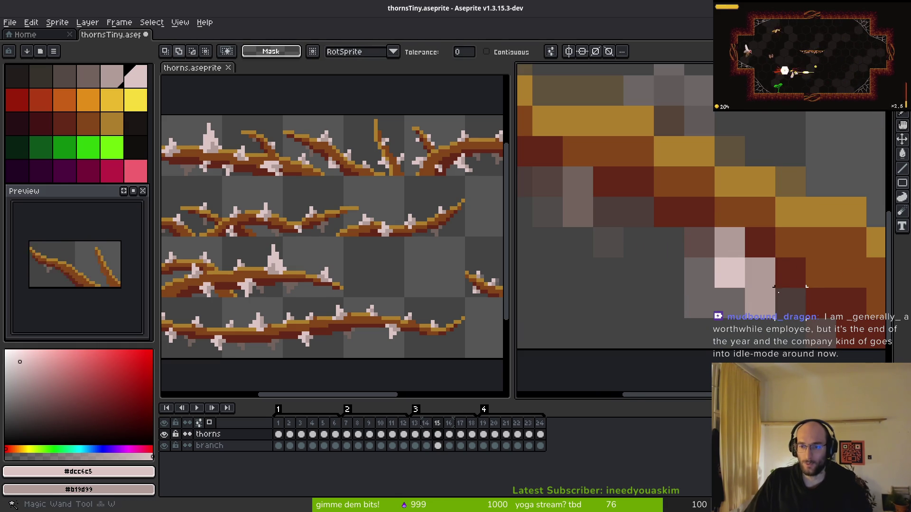
{"action": "left_click", "coordinate": [762, 308]}
{"action": "key", "text": "Tab"}
{"action": "key", "text": "ctrl+d"}
{"action": "key", "text": "Tab"}
{"action": "key", "text": "b"}
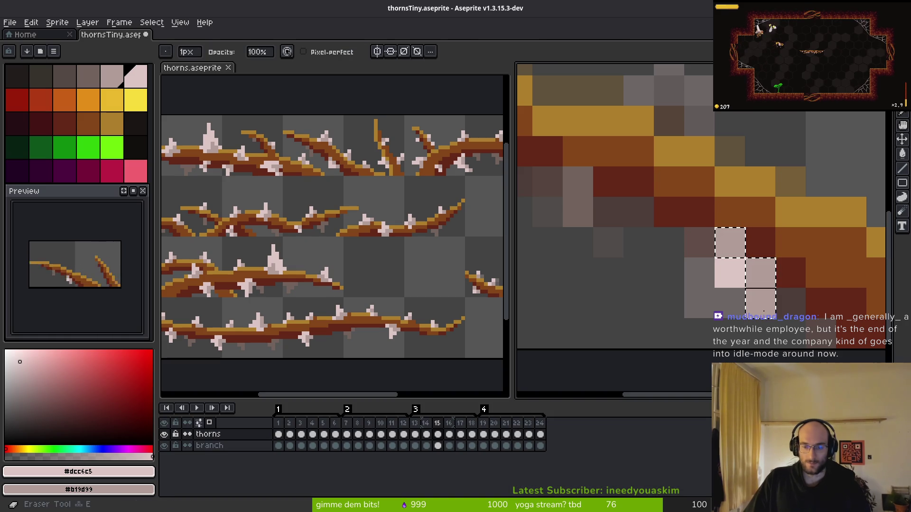
{"action": "scroll", "coordinate": [728, 296], "scroll_direction": "down", "scroll_amount": 3}
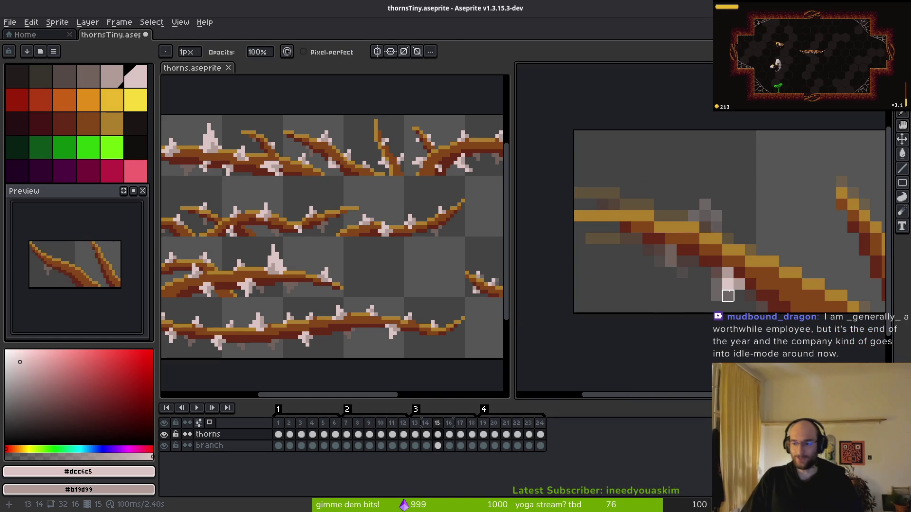
{"action": "key", "text": "b"}
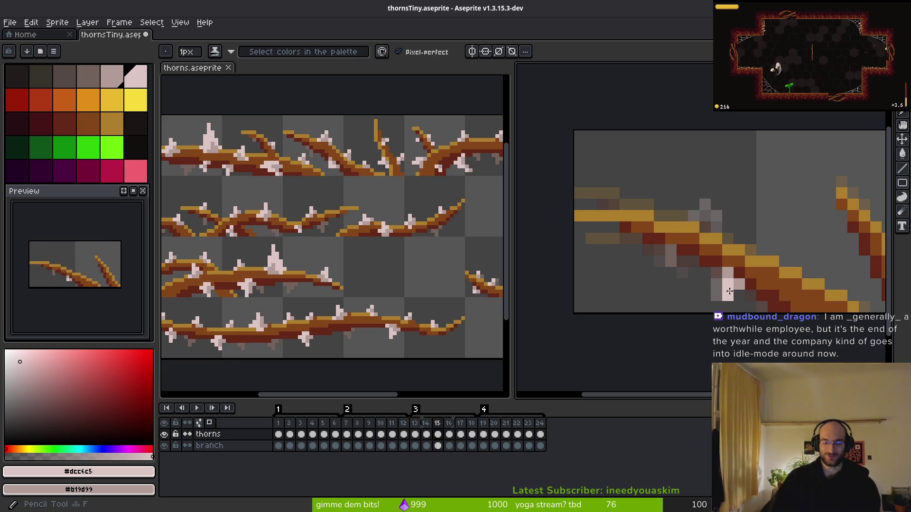
- Step through frames 14–16 and add three light pink thorn pixels on frame 16
{"action": "key", "text": "comma"}
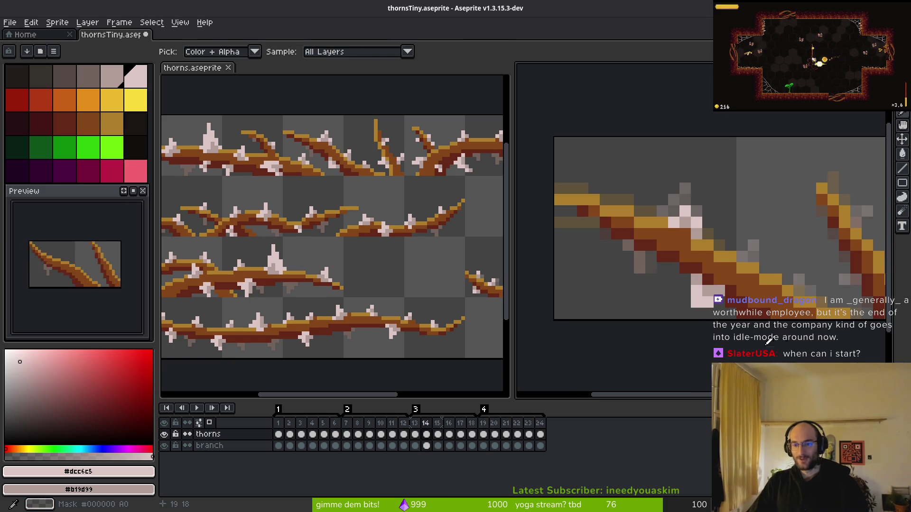
{"action": "scroll", "coordinate": [762, 306], "scroll_direction": "down", "scroll_amount": 2}
{"action": "key", "text": "period"}
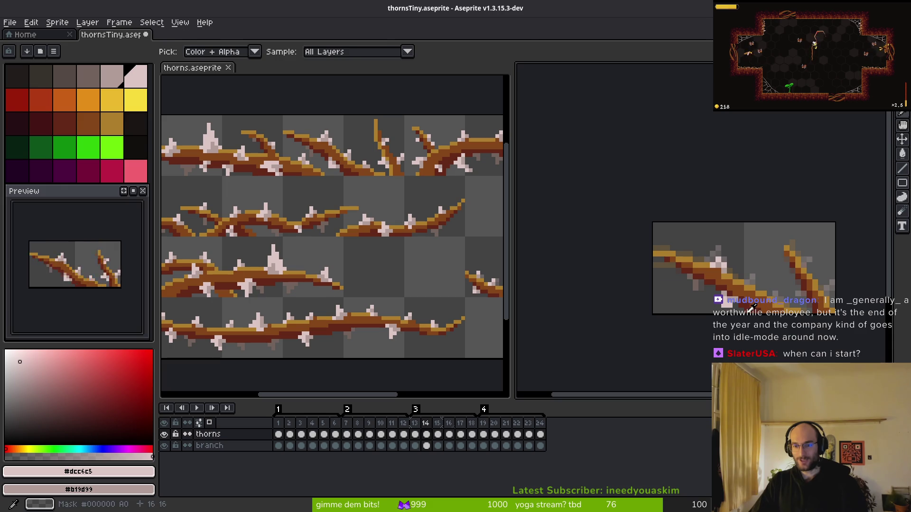
{"action": "scroll", "coordinate": [764, 309], "scroll_direction": "up", "scroll_amount": 3}
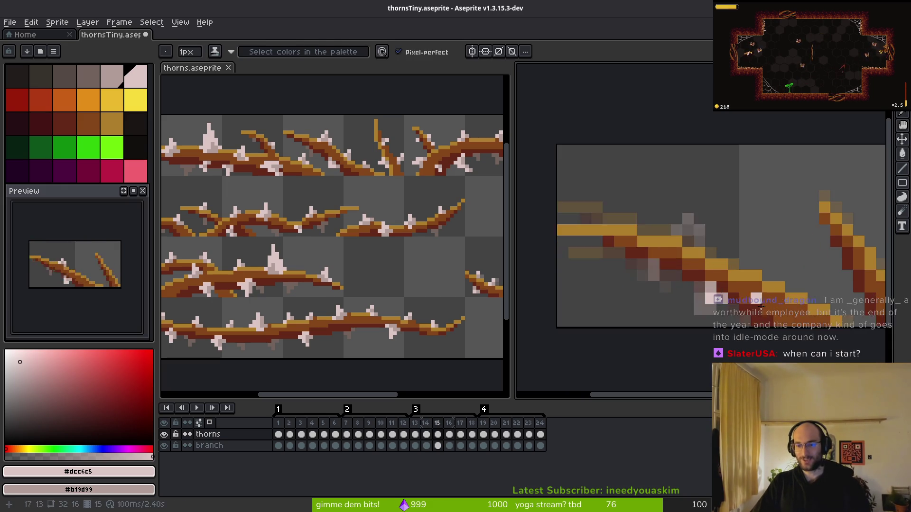
{"action": "key", "text": "period"}
{"action": "scroll", "coordinate": [787, 314], "scroll_direction": "up", "scroll_amount": 2}
{"action": "left_click", "coordinate": [667, 283]}
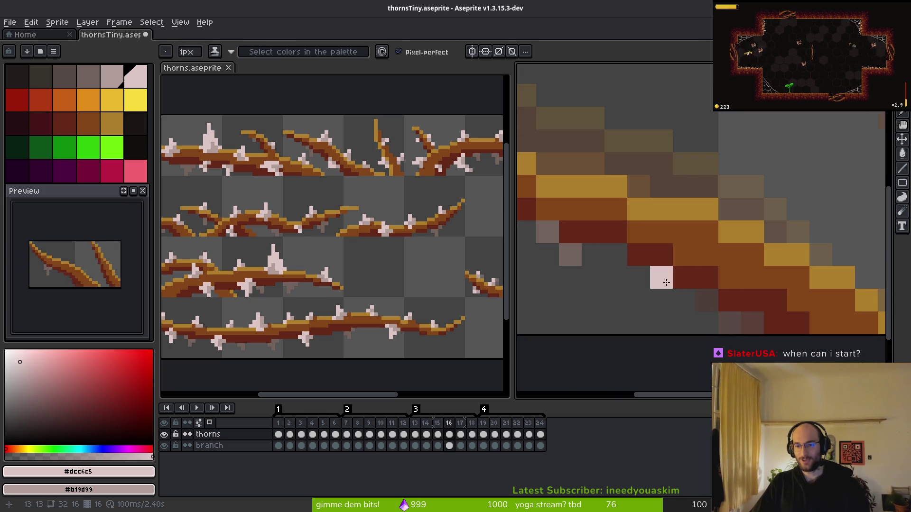
{"action": "left_click", "coordinate": [684, 255]}
{"action": "left_click", "coordinate": [707, 278]}
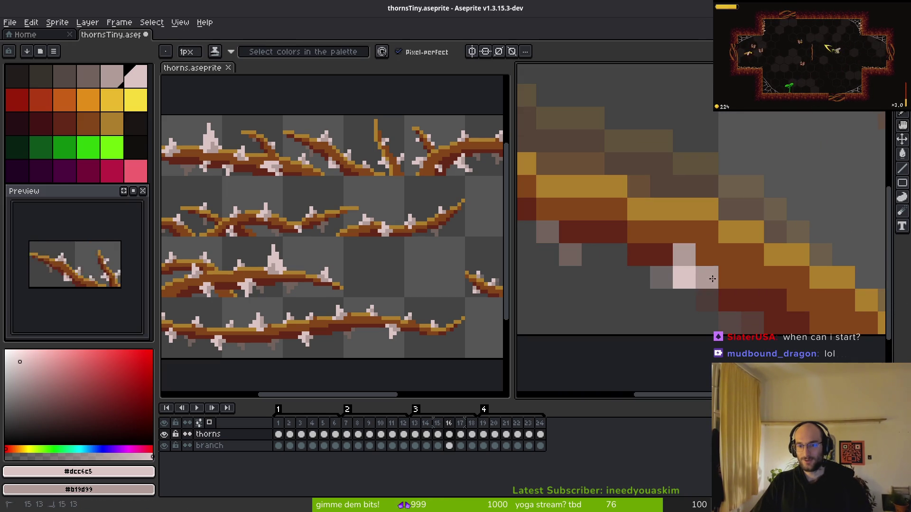
{"action": "scroll", "coordinate": [754, 309], "scroll_direction": "down", "scroll_amount": 2}
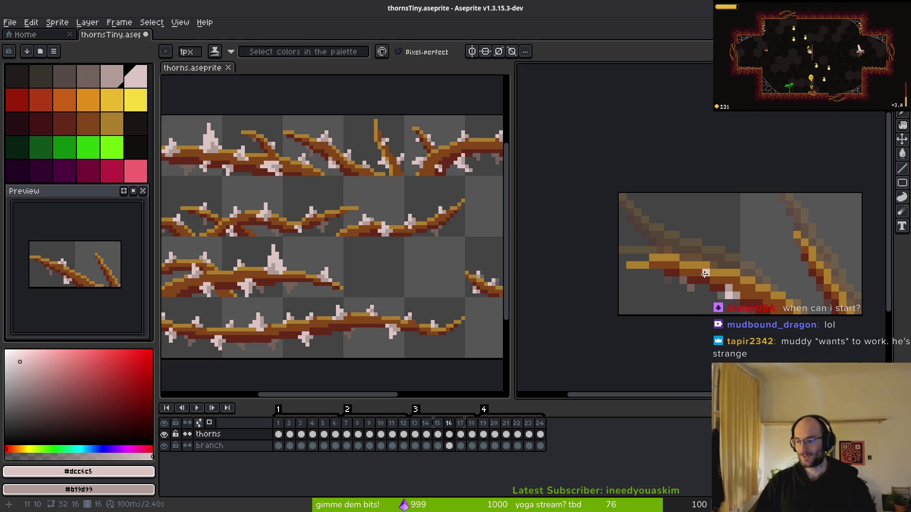
- Compare thorns across frames 15, 17, 12 and 13, landing on frame 14
{"action": "key", "text": "Left"}
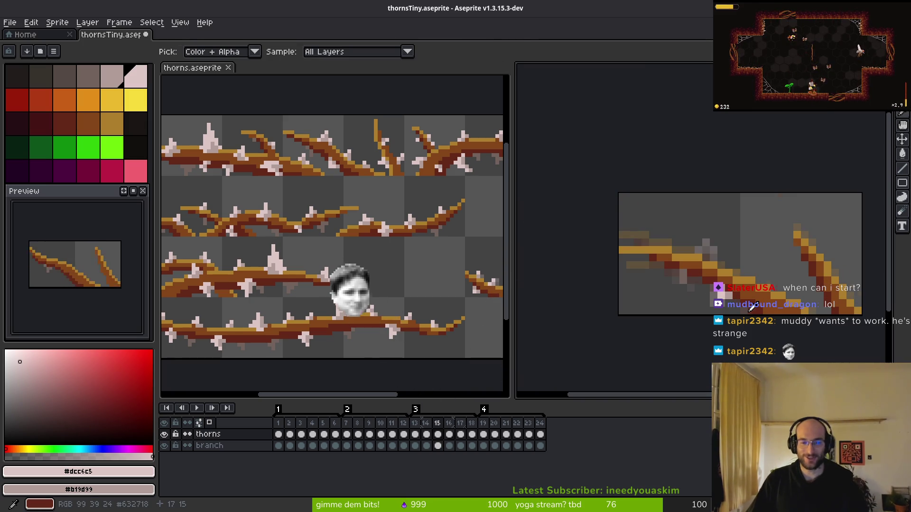
{"action": "key", "text": "Right"}
{"action": "key", "text": "Right"}
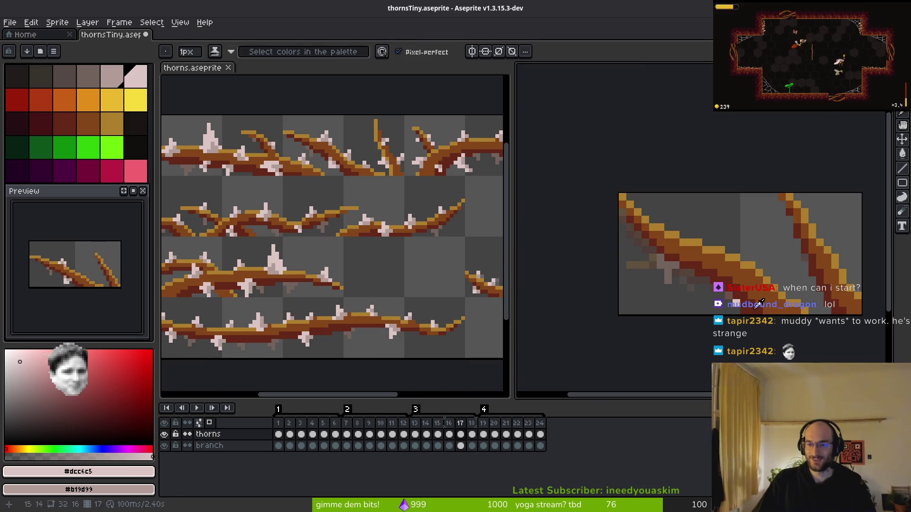
{"action": "key", "text": "Left"}
{"action": "key", "text": "Left"}
{"action": "key", "text": "Left"}
{"action": "key", "text": "Right"}
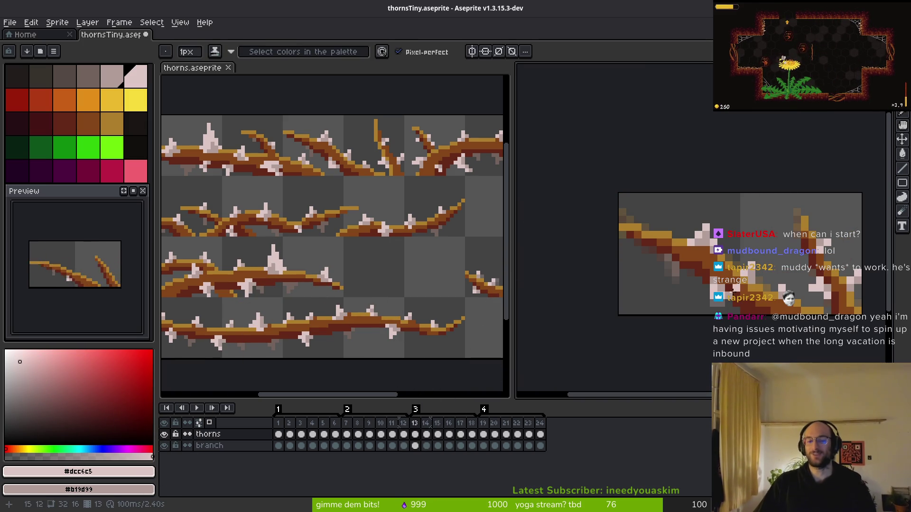
{"action": "scroll", "coordinate": [702, 311], "scroll_direction": "up", "scroll_amount": 5}
{"action": "key", "text": "Right"}
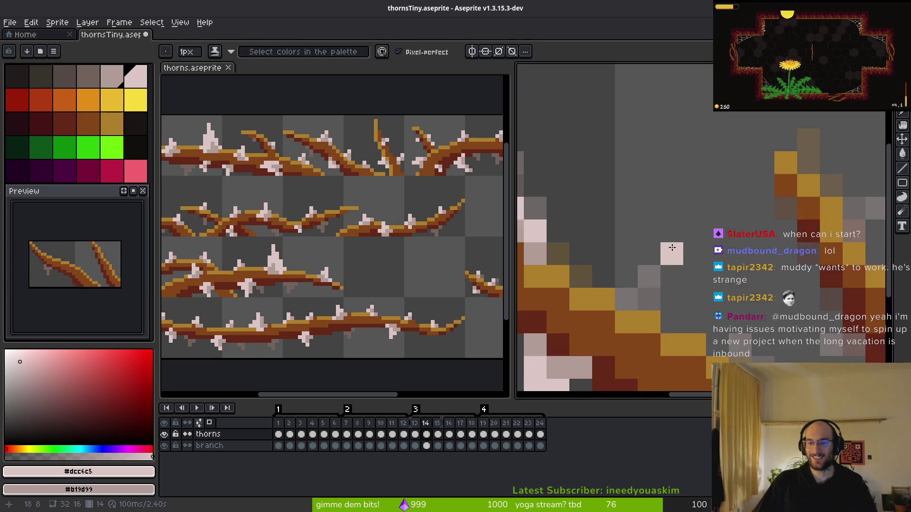
- On frame 14, draw pale pink thorn pixels plus one greyish-pink shade pixel
{"action": "left_click_drag", "start_coordinate": [654, 247], "coordinate": [659, 221]}
{"action": "left_click", "coordinate": [642, 236]}
{"action": "left_click", "coordinate": [611, 266]}
{"action": "right_click", "coordinate": [642, 267]}
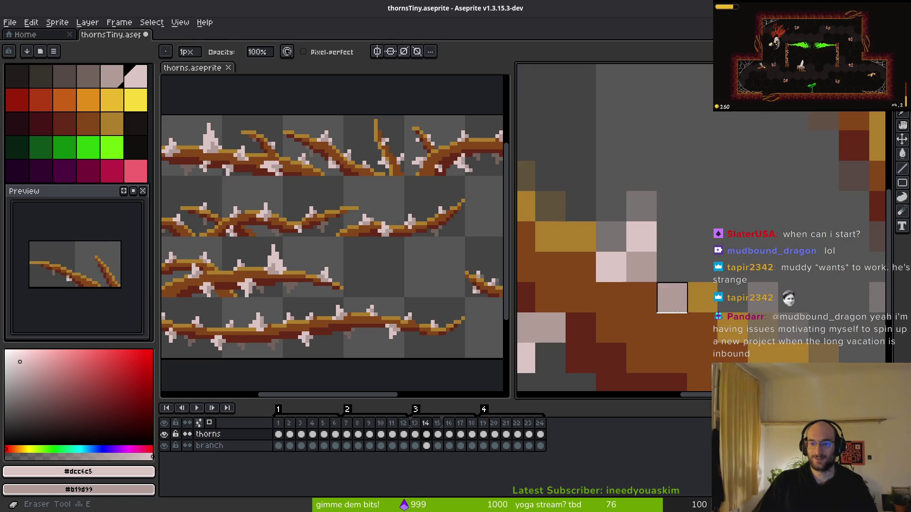
{"action": "scroll", "coordinate": [702, 334], "scroll_direction": "down", "scroll_amount": 3}
{"action": "scroll", "coordinate": [702, 335], "scroll_direction": "down", "scroll_amount": 2}
{"action": "key", "text": "Left"}
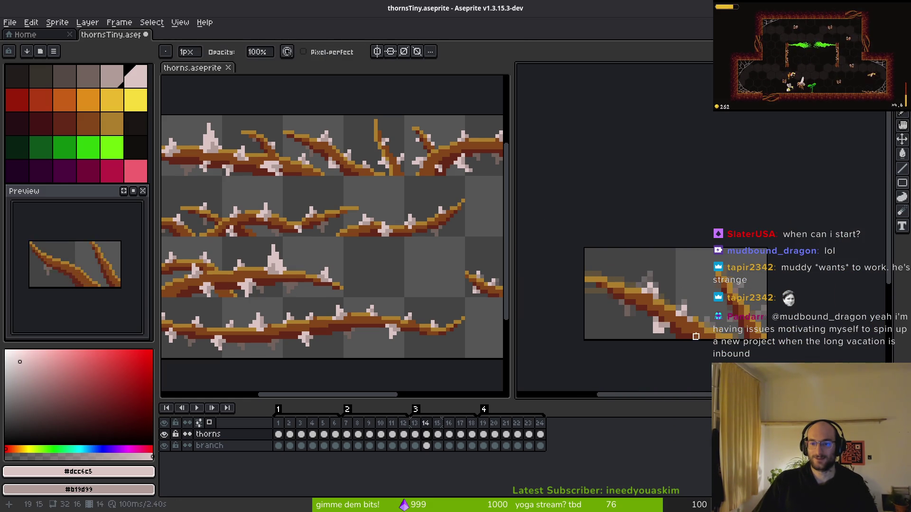
{"action": "scroll", "coordinate": [696, 331], "scroll_direction": "up", "scroll_amount": 2}
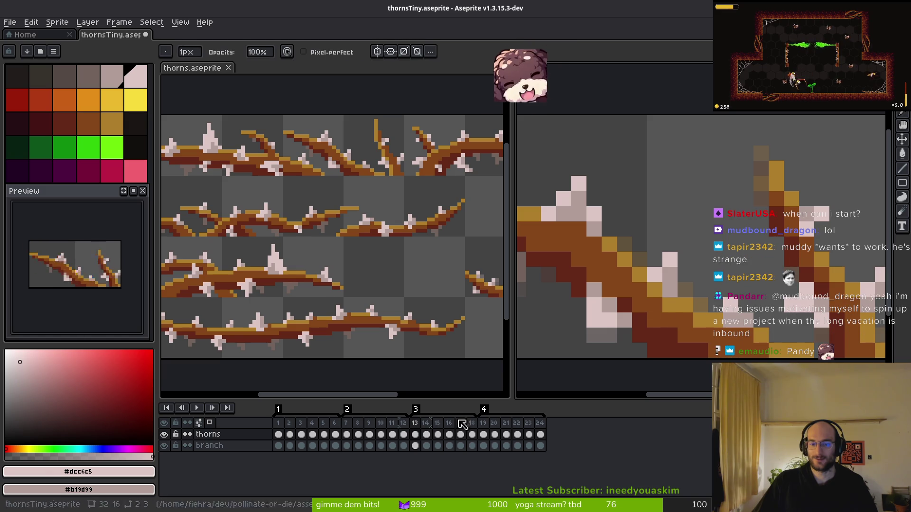
{"action": "left_click", "coordinate": [416, 446]}
- Sample the brown branch colour, then the light thorn pink as primary and secondary colours
{"action": "left_click", "coordinate": [678, 327], "text": "alt"}
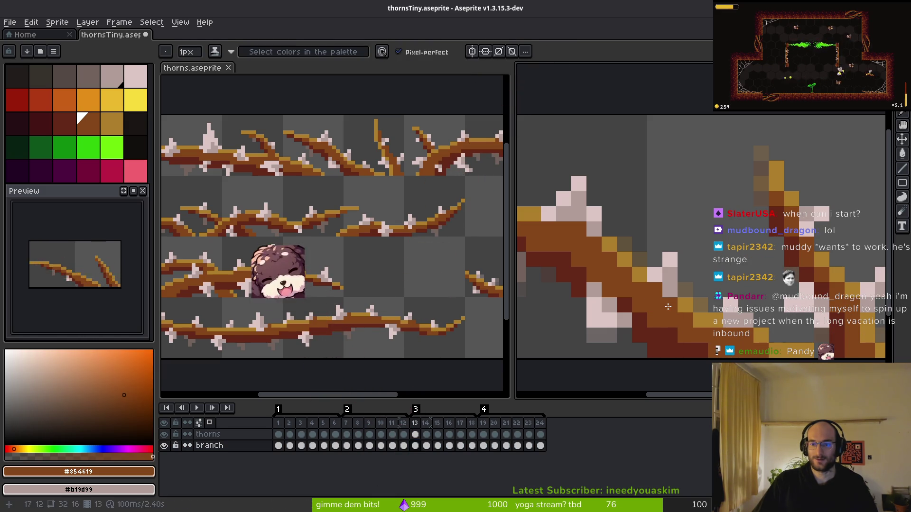
{"action": "scroll", "coordinate": [689, 337], "scroll_direction": "down", "scroll_amount": 4}
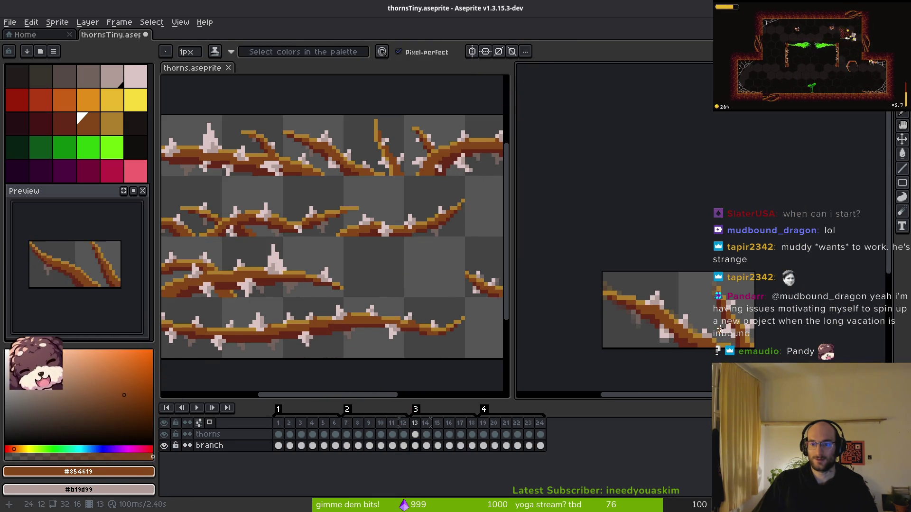
{"action": "scroll", "coordinate": [679, 299], "scroll_direction": "up", "scroll_amount": 1}
{"action": "scroll", "coordinate": [691, 326], "scroll_direction": "up", "scroll_amount": 1}
{"action": "key", "text": "Right"}
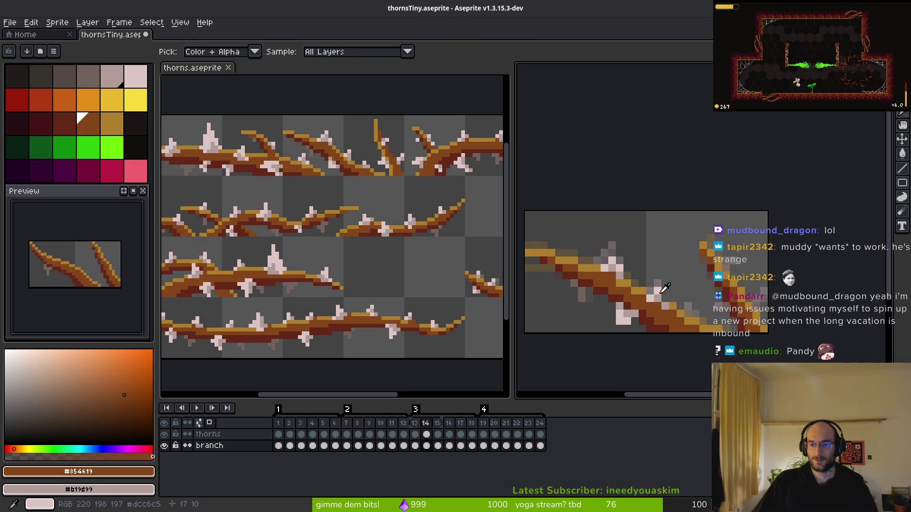
{"action": "left_click", "coordinate": [654, 293], "text": "alt"}
{"action": "right_click", "coordinate": [654, 293], "text": "alt"}
{"action": "left_click", "coordinate": [414, 434]}
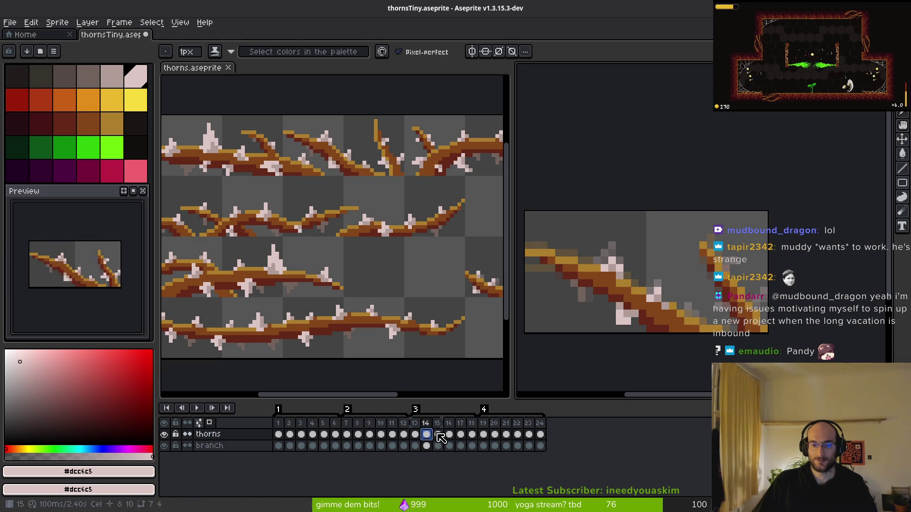
- Compare frames 13 and 14, then add a pale pink thorn pixel on frame 14
{"action": "key", "text": "Right"}
{"action": "scroll", "coordinate": [693, 284], "scroll_direction": "up", "scroll_amount": 2}
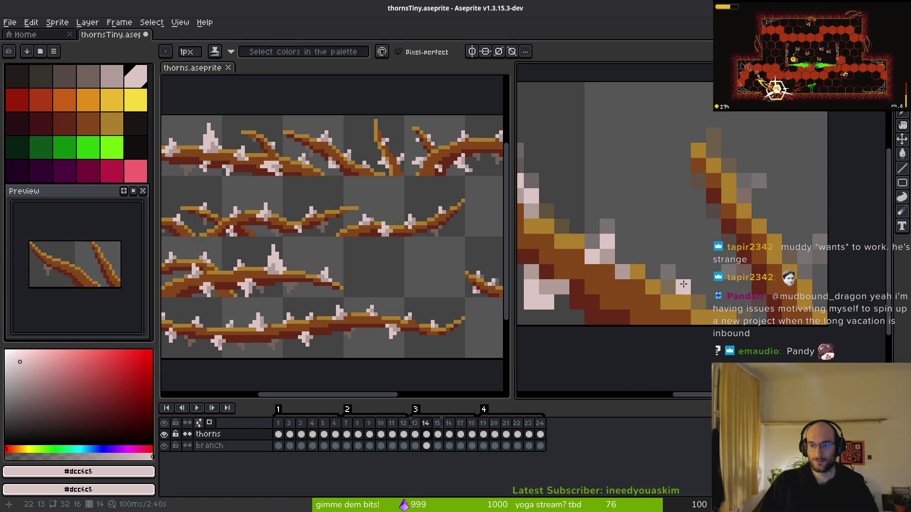
{"action": "key", "text": "Left"}
{"action": "scroll", "coordinate": [671, 271], "scroll_direction": "down", "scroll_amount": 3}
{"action": "key", "text": "Right"}
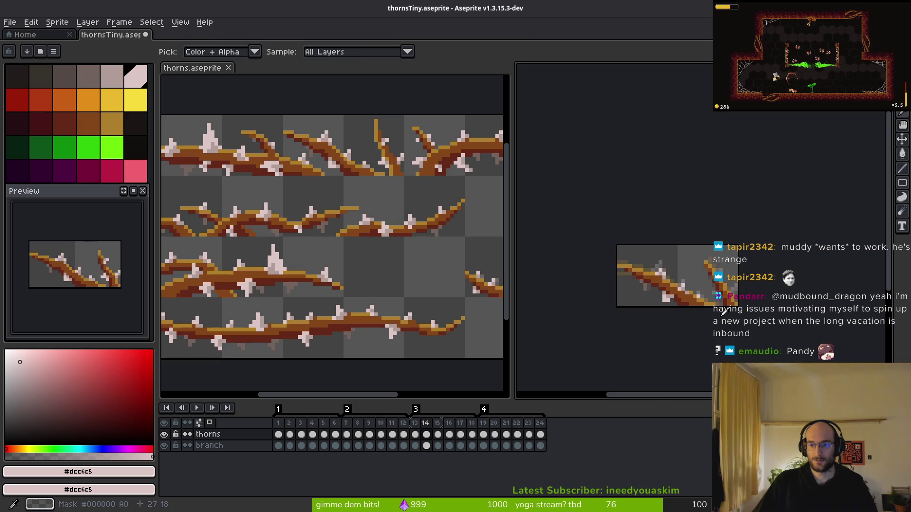
{"action": "scroll", "coordinate": [714, 302], "scroll_direction": "up", "scroll_amount": 3}
{"action": "key", "text": "Left"}
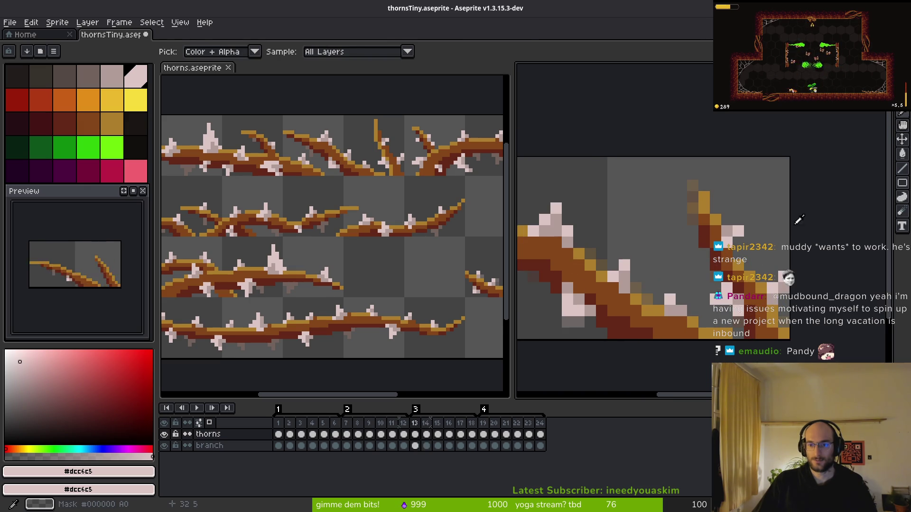
{"action": "key", "text": "Right"}
{"action": "left_click", "coordinate": [735, 240]}
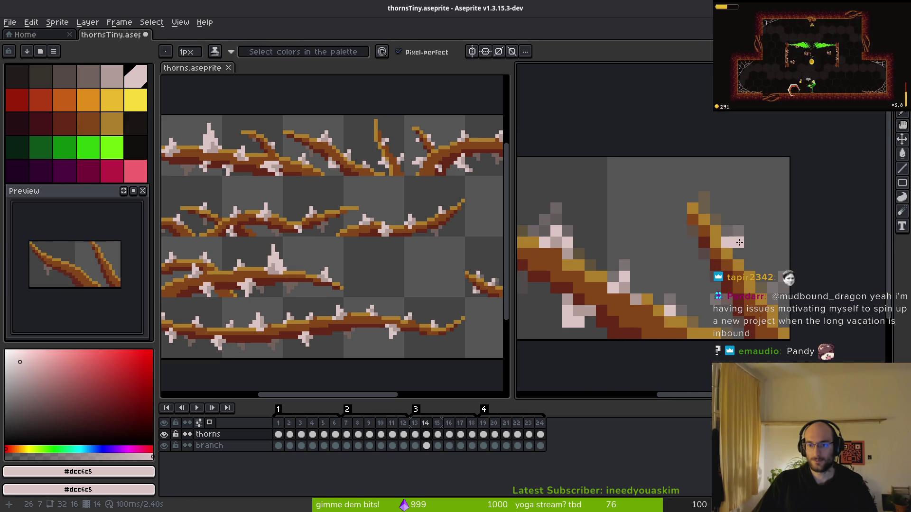
- Add another pale pink thorn pixel on frame 14 and set greyish pink as secondary colour
{"action": "key", "text": "Left"}
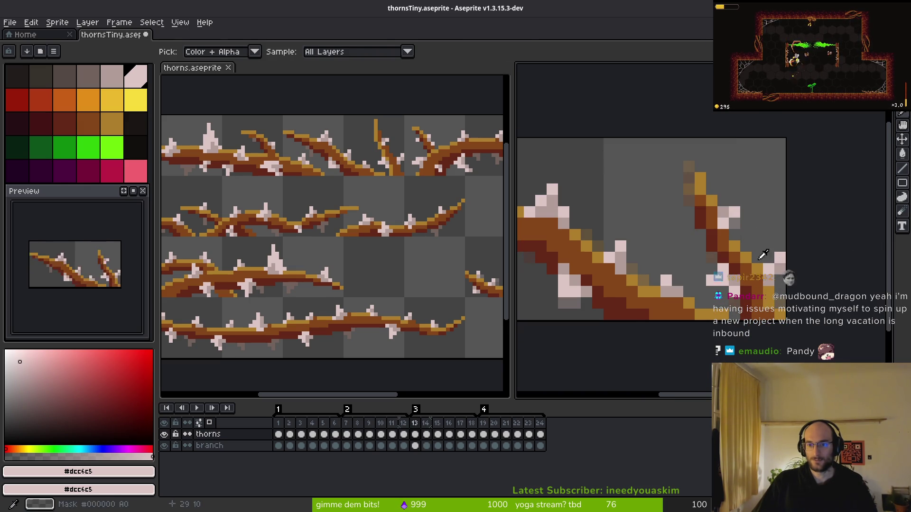
{"action": "key", "text": "Right"}
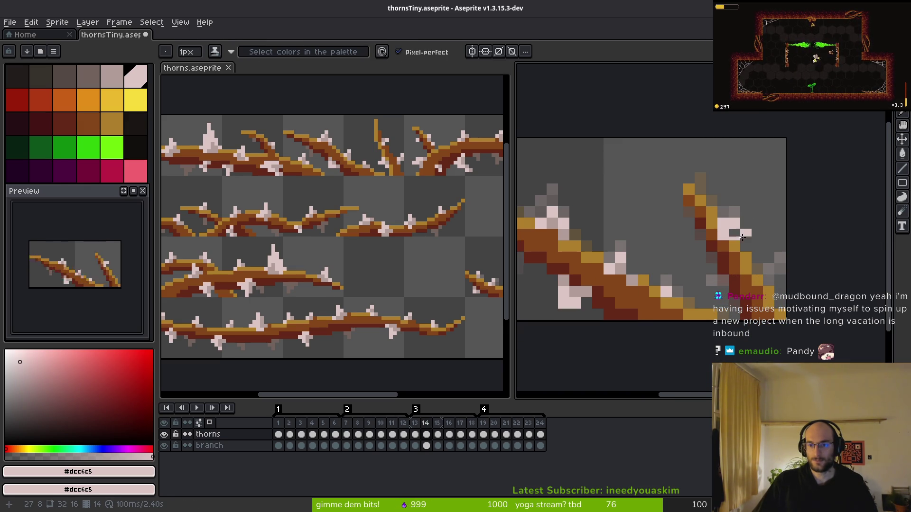
{"action": "left_click", "coordinate": [655, 258]}
{"action": "right_click", "coordinate": [728, 225], "text": "alt"}
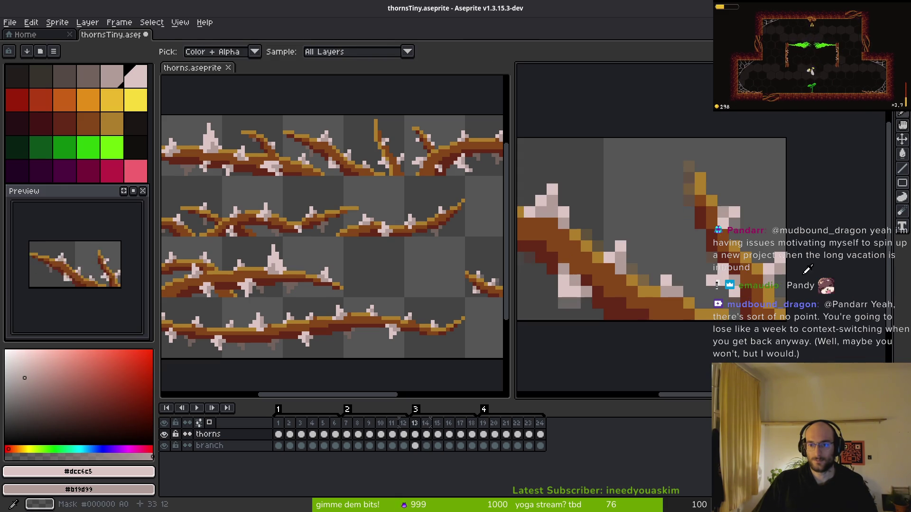
{"action": "scroll", "coordinate": [758, 279], "scroll_direction": "down", "scroll_amount": 4}
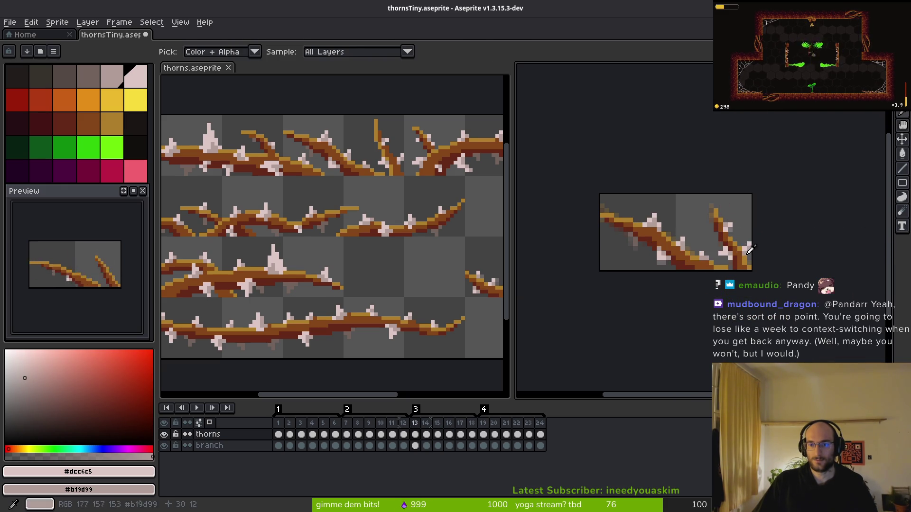
{"action": "scroll", "coordinate": [661, 283], "scroll_direction": "up", "scroll_amount": 5}
- Pick the brown branch colour, then sample the light thorn pink on the thorns layer
{"action": "left_click", "coordinate": [426, 446]}
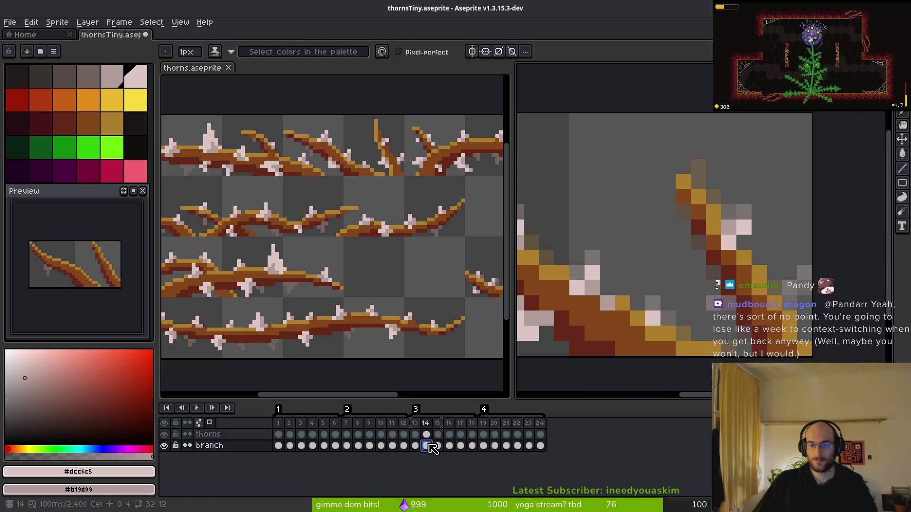
{"action": "left_click", "coordinate": [715, 231], "text": "alt"}
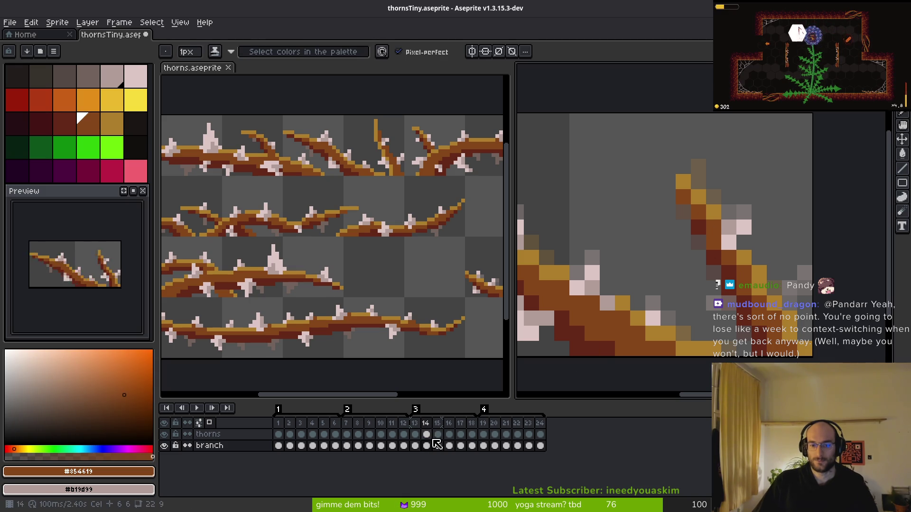
{"action": "left_click", "coordinate": [427, 434]}
{"action": "key", "text": "i"}
{"action": "left_click", "coordinate": [749, 226]}
{"action": "key", "text": "b"}
- Flip between frames 13 and 14 to compare thorns, shifting the view along the branch
{"action": "key", "text": "comma"}
{"action": "left_click_drag", "start_coordinate": [754, 320], "coordinate": [728, 265]}
{"action": "key", "text": "period"}
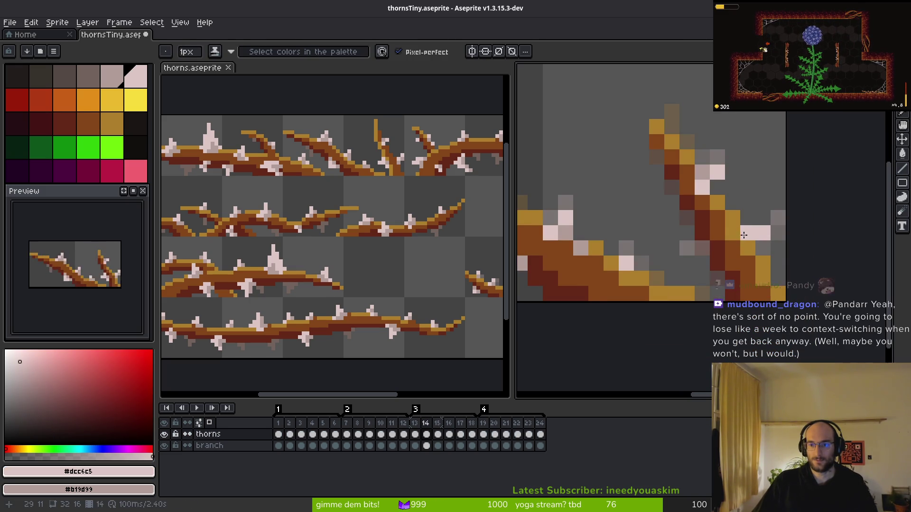
{"action": "key", "text": "comma"}
{"action": "scroll", "coordinate": [778, 271], "scroll_direction": "down", "scroll_amount": 4}
{"action": "key", "text": "i"}
{"action": "scroll", "coordinate": [783, 279], "scroll_direction": "up", "scroll_amount": 4}
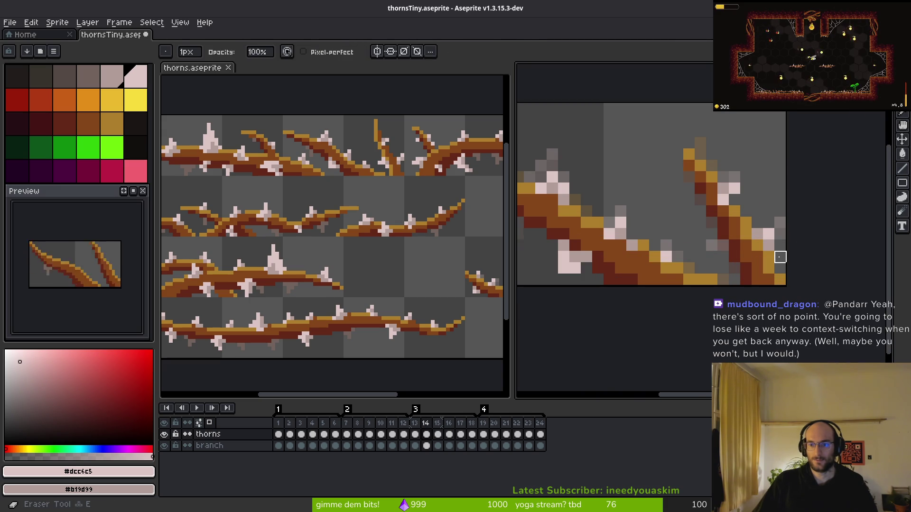
{"action": "scroll", "coordinate": [788, 289], "scroll_direction": "down", "scroll_amount": 3}
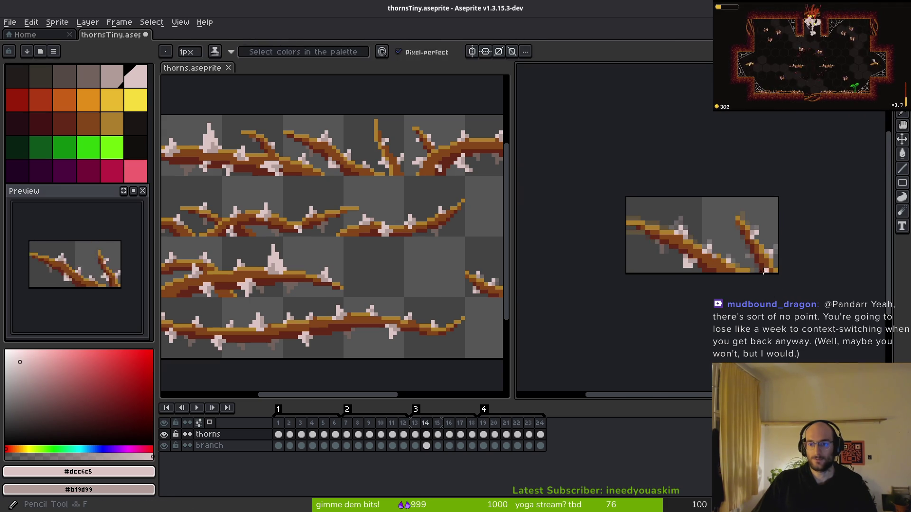
{"action": "scroll", "coordinate": [777, 270], "scroll_direction": "up", "scroll_amount": 3}
{"action": "scroll", "coordinate": [778, 273], "scroll_direction": "up", "scroll_amount": 3}
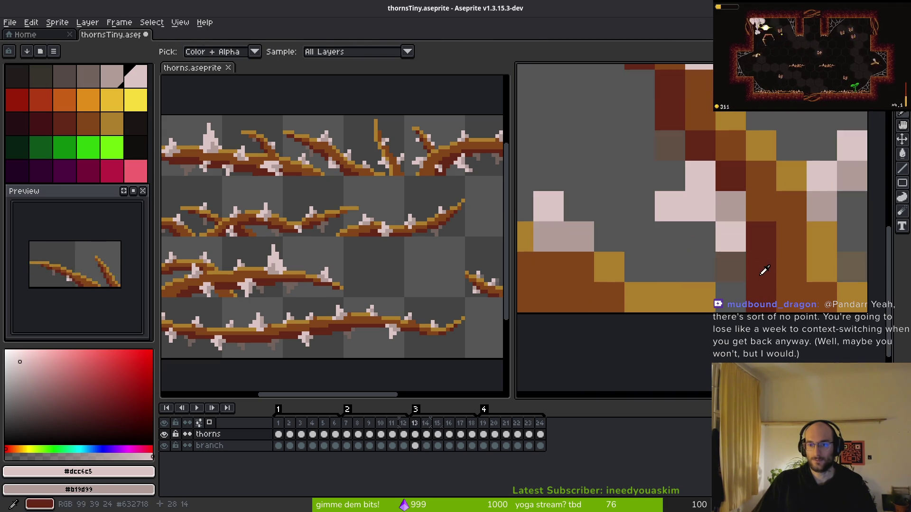
{"action": "key", "text": "period"}
- On frame 14, add pale pink thorn pixels and paint over the stray dark mauve pixel
{"action": "left_click", "coordinate": [734, 224]}
{"action": "right_click", "coordinate": [706, 206]}
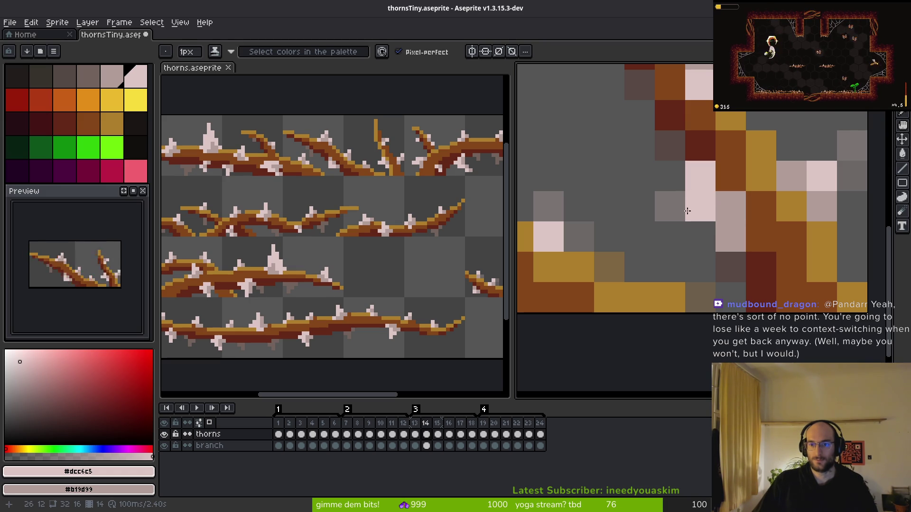
{"action": "key", "text": "comma"}
{"action": "scroll", "coordinate": [794, 284], "scroll_direction": "down", "scroll_amount": 5}
{"action": "key", "text": "alt"}
{"action": "key", "text": "period"}
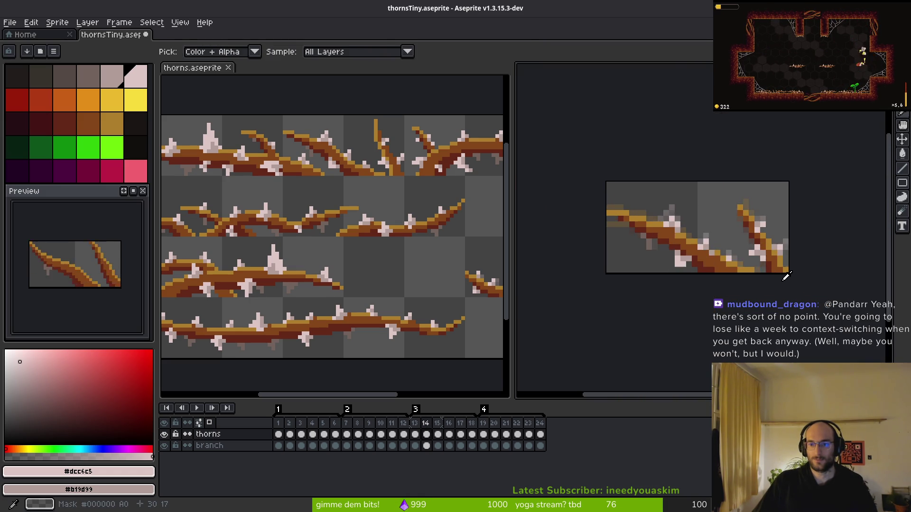
{"action": "scroll", "coordinate": [778, 265], "scroll_direction": "up", "scroll_amount": 5}
{"action": "key", "text": "f"}
{"action": "left_click", "coordinate": [703, 200]}
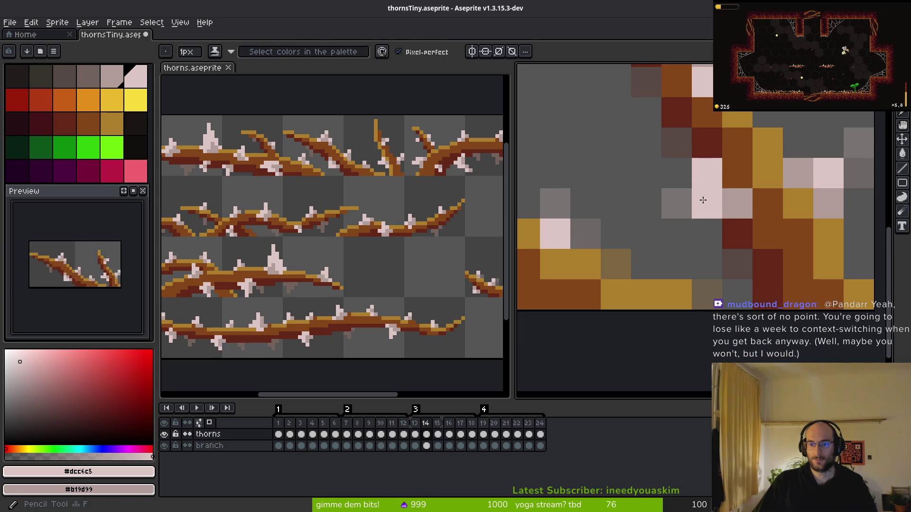
{"action": "scroll", "coordinate": [766, 234], "scroll_direction": "down", "scroll_amount": 5}
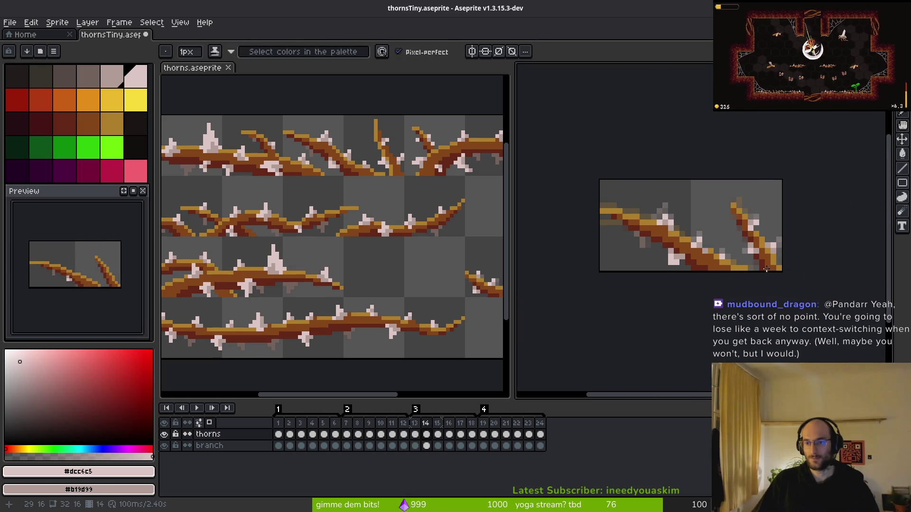
{"action": "scroll", "coordinate": [747, 243], "scroll_direction": "up", "scroll_amount": 4}
{"action": "scroll", "coordinate": [769, 263], "scroll_direction": "down", "scroll_amount": 4}
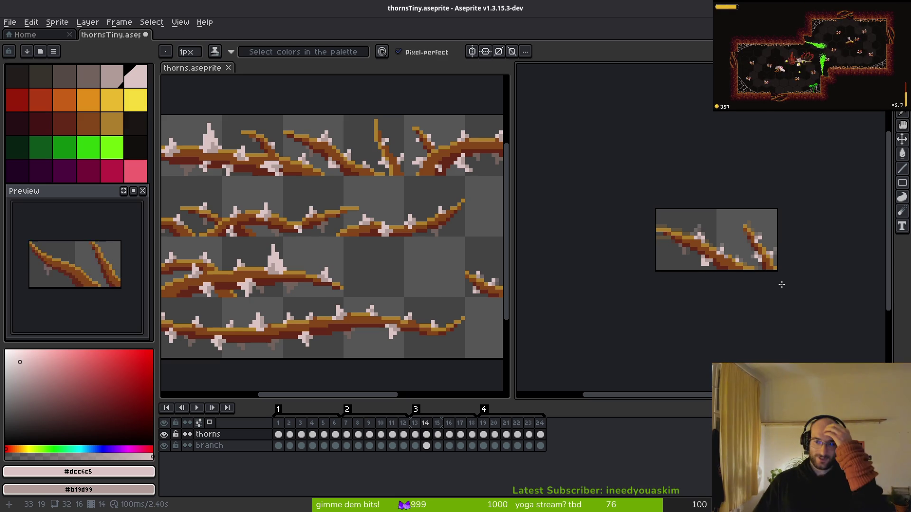
- Compare the thorns across frames 12, 13 and 14, zooming in and out
{"action": "key", "text": "Left"}
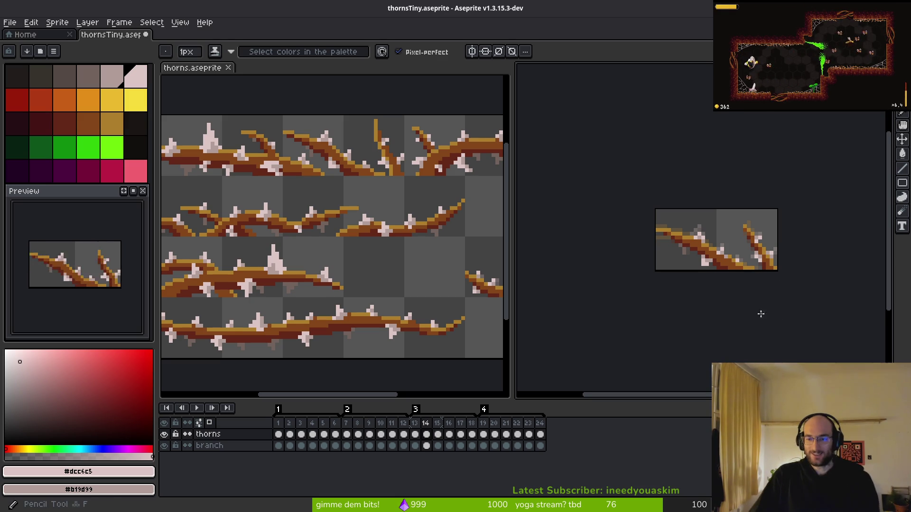
{"action": "scroll", "coordinate": [777, 271], "scroll_direction": "down", "scroll_amount": 1}
{"action": "key", "text": "alt"}
{"action": "key", "text": "Right"}
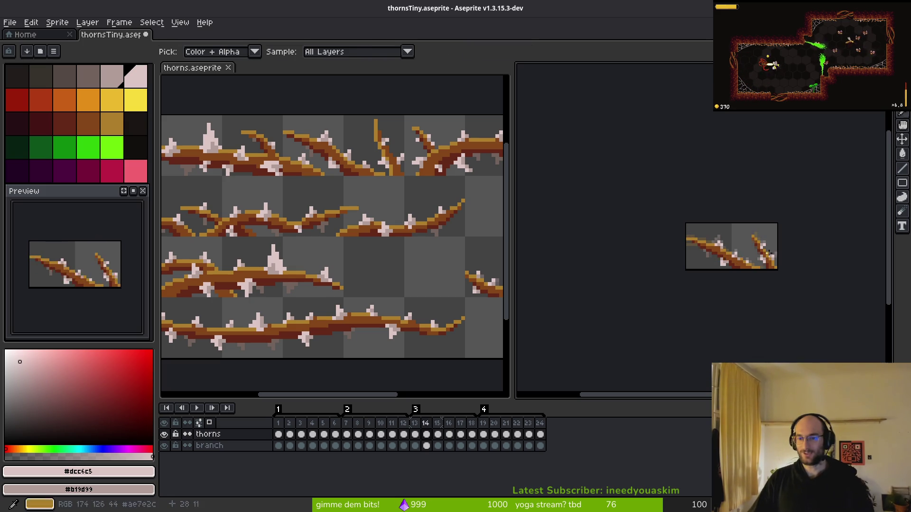
{"action": "key", "text": "alt"}
{"action": "key", "text": "Left"}
{"action": "scroll", "coordinate": [755, 271], "scroll_direction": "up", "scroll_amount": 3}
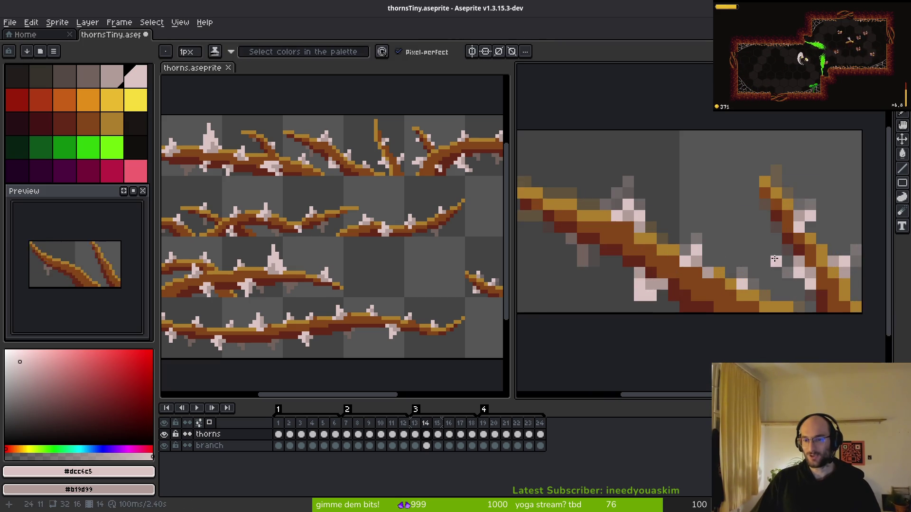
{"action": "key", "text": "Left"}
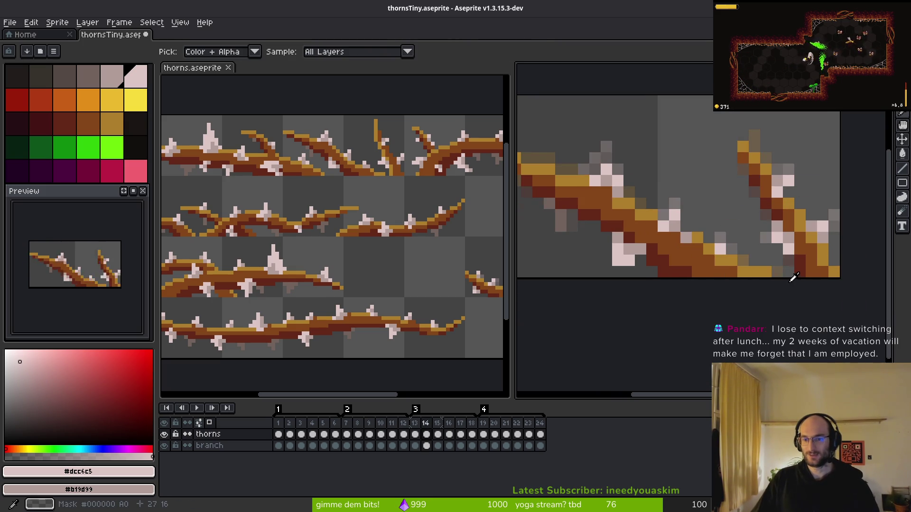
{"action": "scroll", "coordinate": [750, 271], "scroll_direction": "down", "scroll_amount": 3}
{"action": "key", "text": "alt"}
{"action": "scroll", "coordinate": [751, 271], "scroll_direction": "up", "scroll_amount": 3}
- Flip between frames 13, 14 and 15 to compare thorns, panning the view
{"action": "key", "text": "Right"}
{"action": "key", "text": "Right"}
{"action": "key", "text": "Right"}
{"action": "key", "text": "Left"}
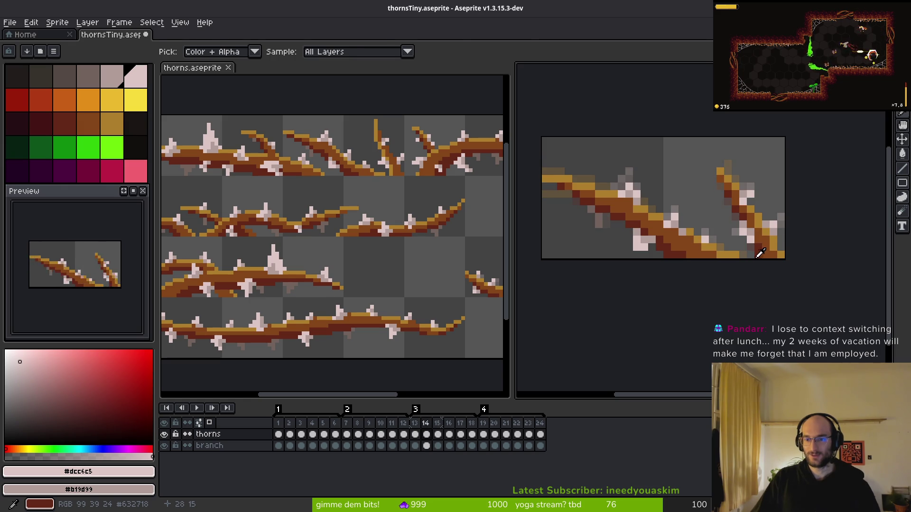
{"action": "scroll", "coordinate": [706, 255], "scroll_direction": "up", "scroll_amount": 3}
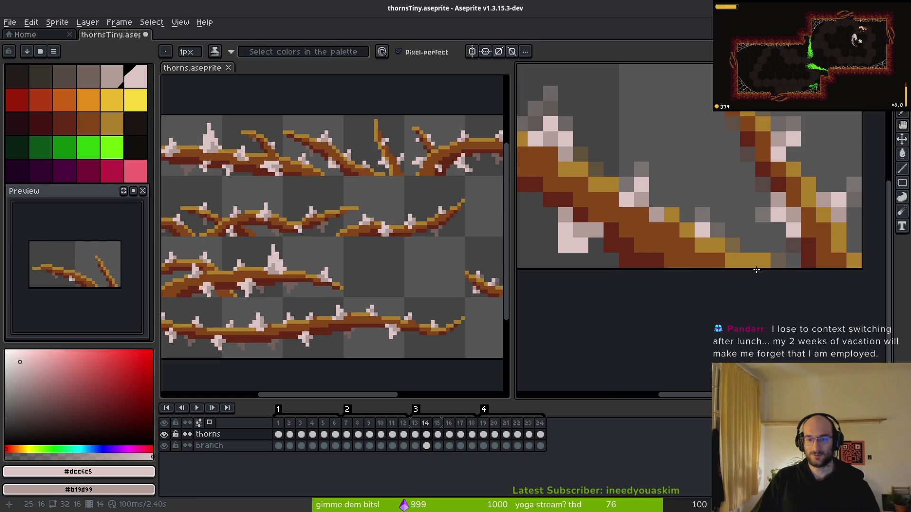
{"action": "key", "text": "Right"}
{"action": "key", "text": "alt"}
{"action": "scroll", "coordinate": [754, 263], "scroll_direction": "down", "scroll_amount": 3}
{"action": "key", "text": "Left"}
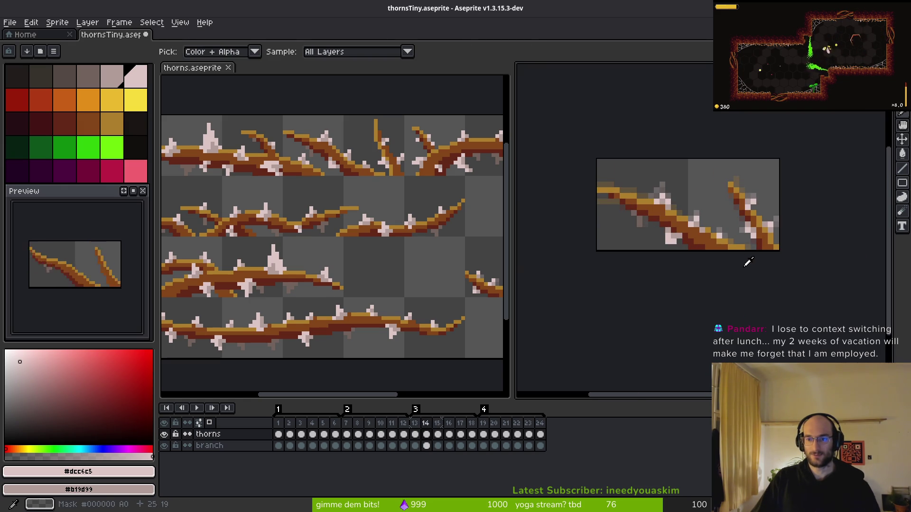
{"action": "left_click_drag", "start_coordinate": [702, 240], "coordinate": [749, 251]}
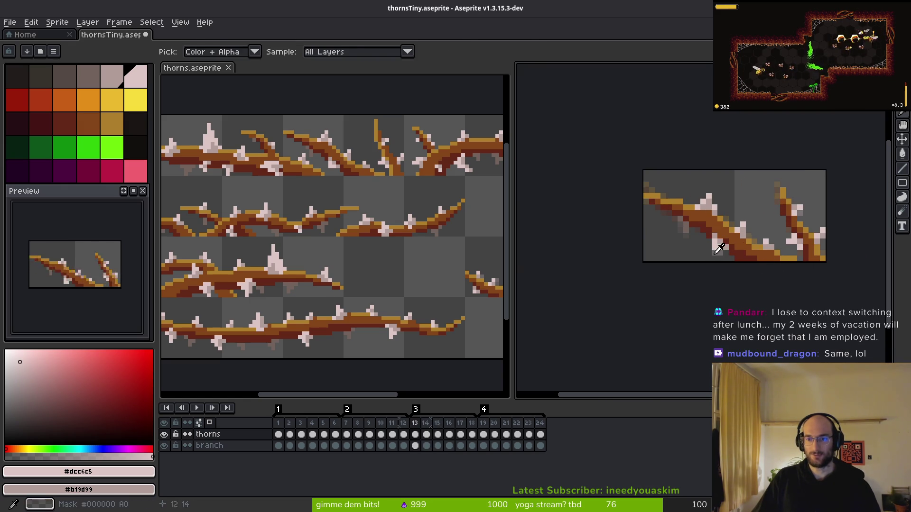
{"action": "key", "text": "Left"}
{"action": "key", "text": "alt"}
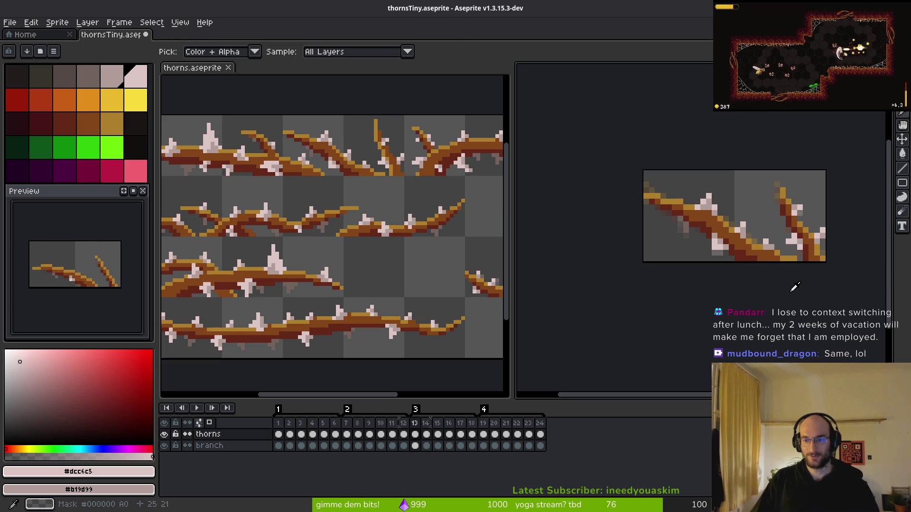
- Check frame 16, then settle on frame 15 with the Eraser selected
{"action": "key", "text": "Right"}
{"action": "key", "text": "Right"}
{"action": "key", "text": "Right"}
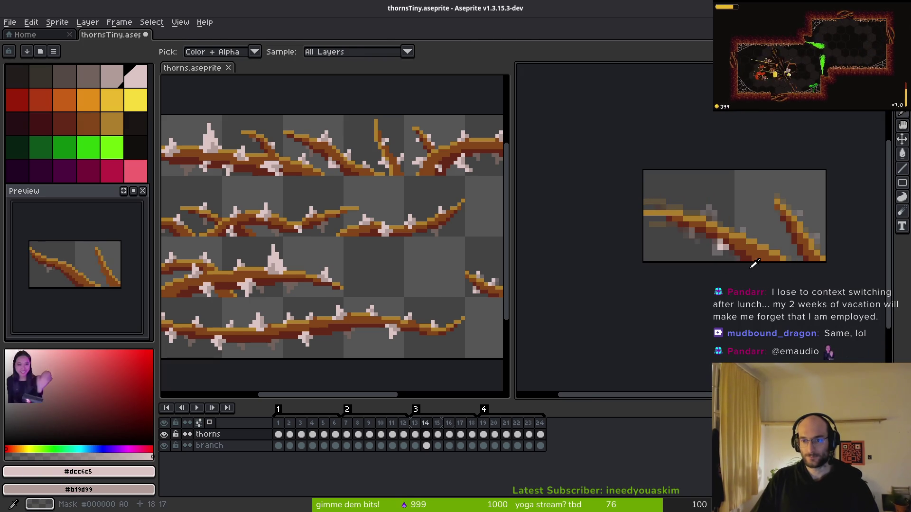
{"action": "scroll", "coordinate": [783, 271], "scroll_direction": "up", "scroll_amount": 4}
{"action": "key", "text": "alt"}
{"action": "scroll", "coordinate": [730, 213], "scroll_direction": "down", "scroll_amount": 1}
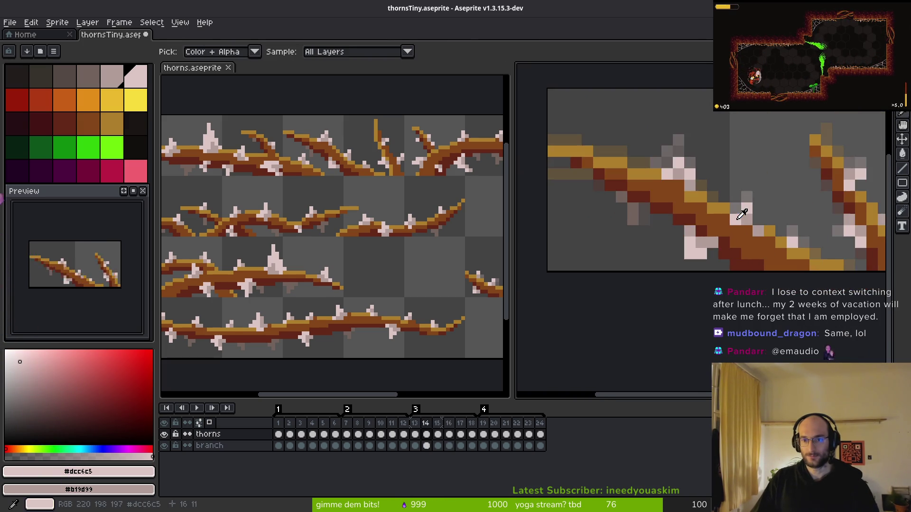
{"action": "key", "text": "Left"}
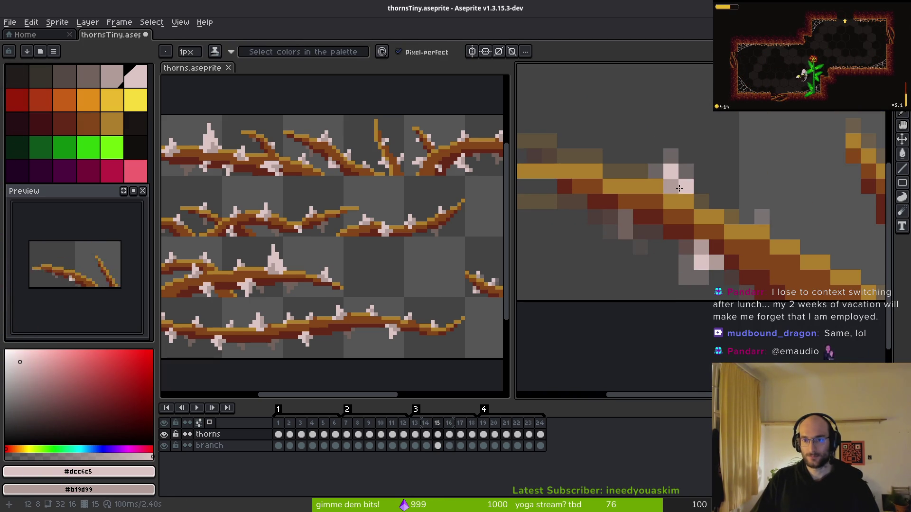
{"action": "scroll", "coordinate": [686, 189], "scroll_direction": "down", "scroll_amount": 3}
{"action": "key", "text": "alt"}
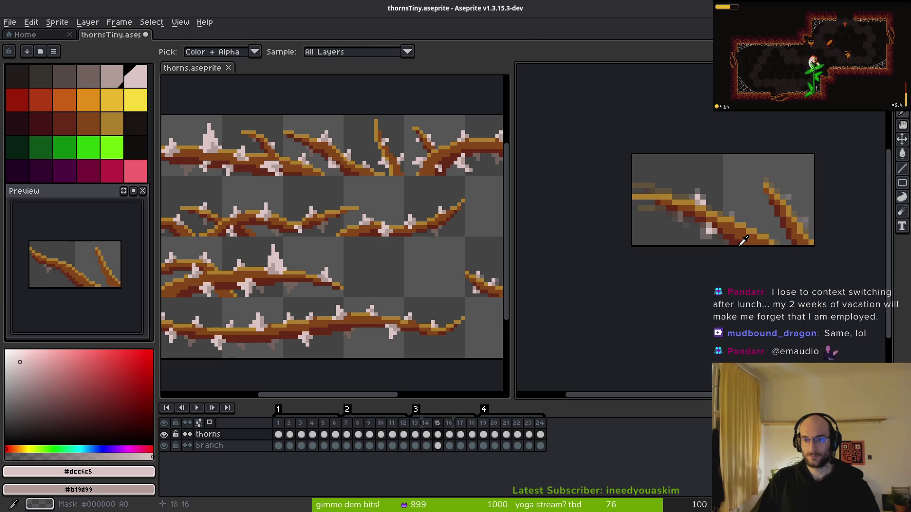
{"action": "scroll", "coordinate": [634, 203], "scroll_direction": "up", "scroll_amount": 3}
{"action": "key", "text": "e"}
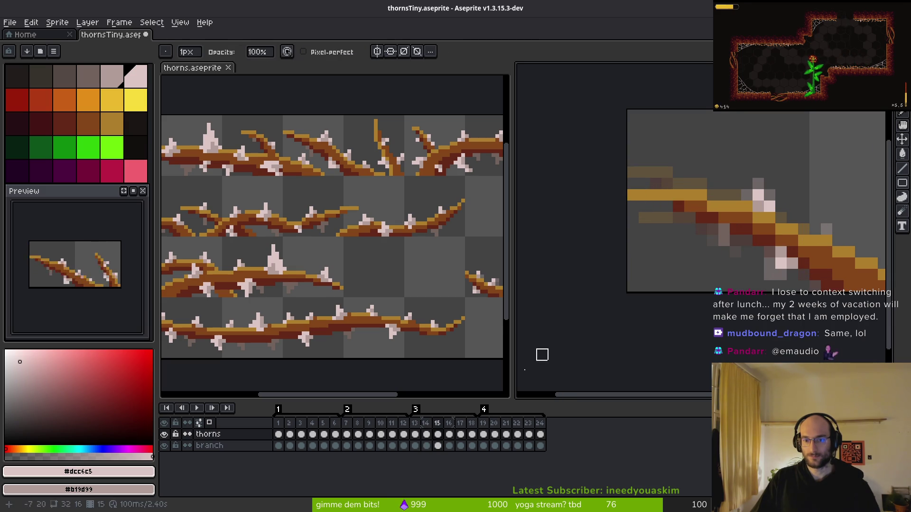
{"action": "left_click", "coordinate": [437, 446]}
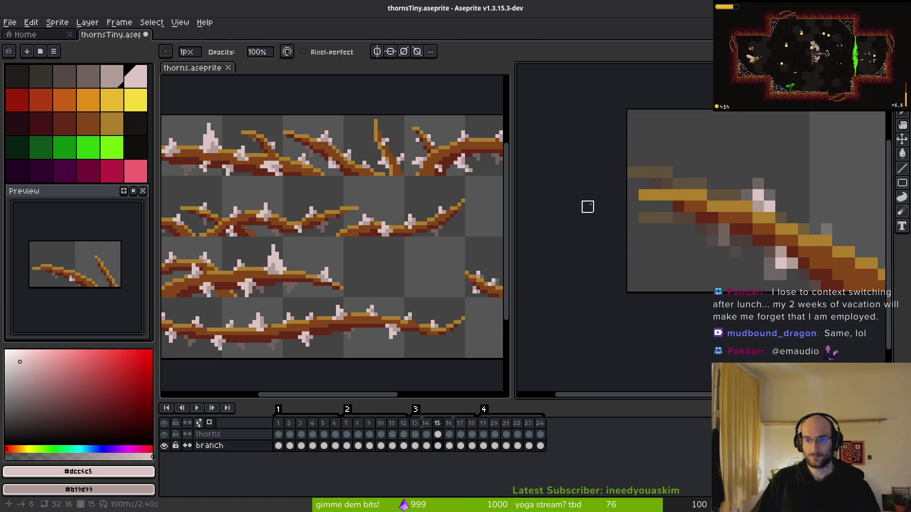
{"action": "scroll", "coordinate": [690, 206], "scroll_direction": "down", "scroll_amount": 3}
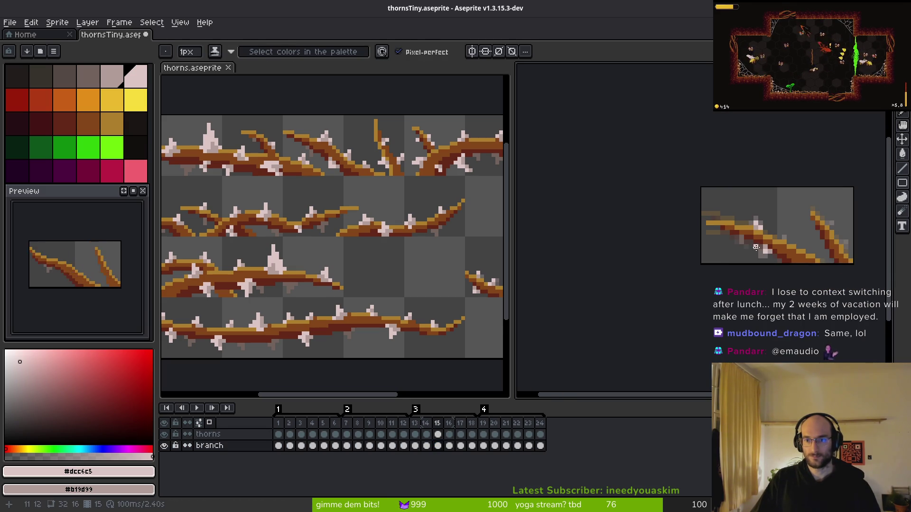
{"action": "key", "text": "comma"}
{"action": "key", "text": "alt"}
{"action": "key", "text": "period"}
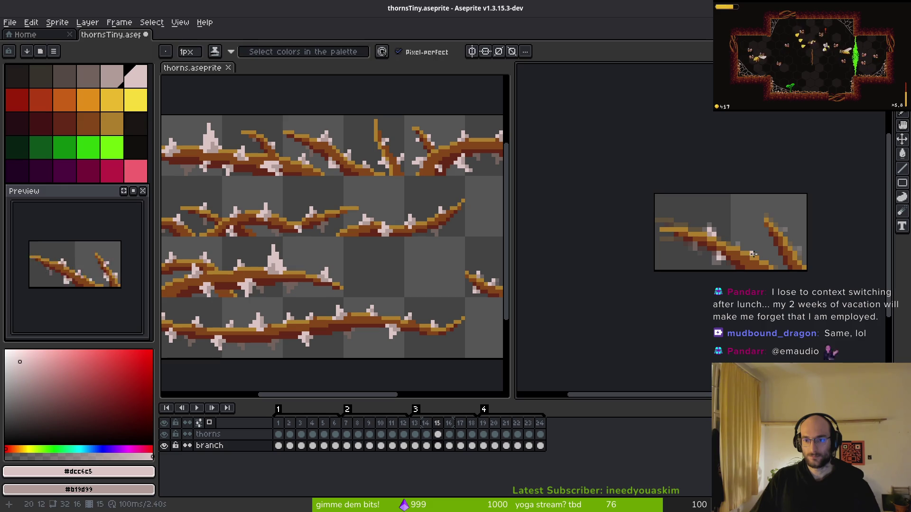
{"action": "scroll", "coordinate": [725, 257], "scroll_direction": "up", "scroll_amount": 2}
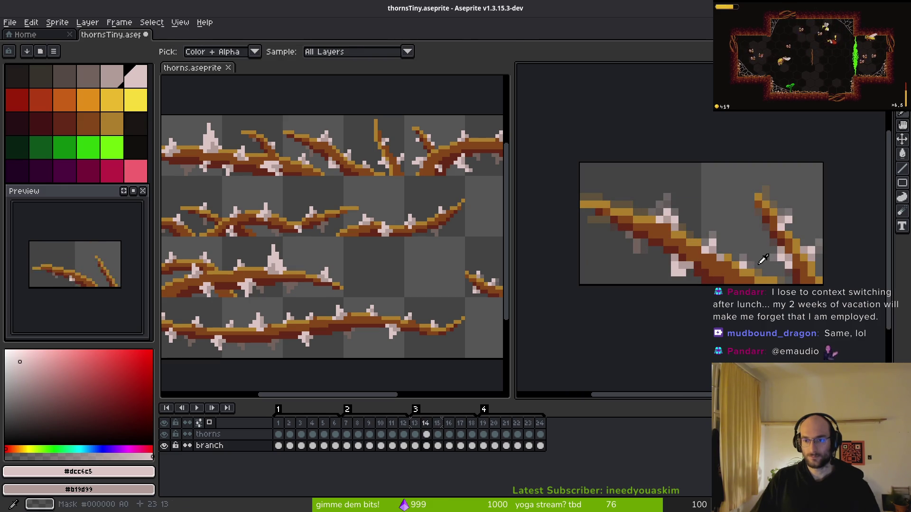
{"action": "left_click", "coordinate": [439, 435]}
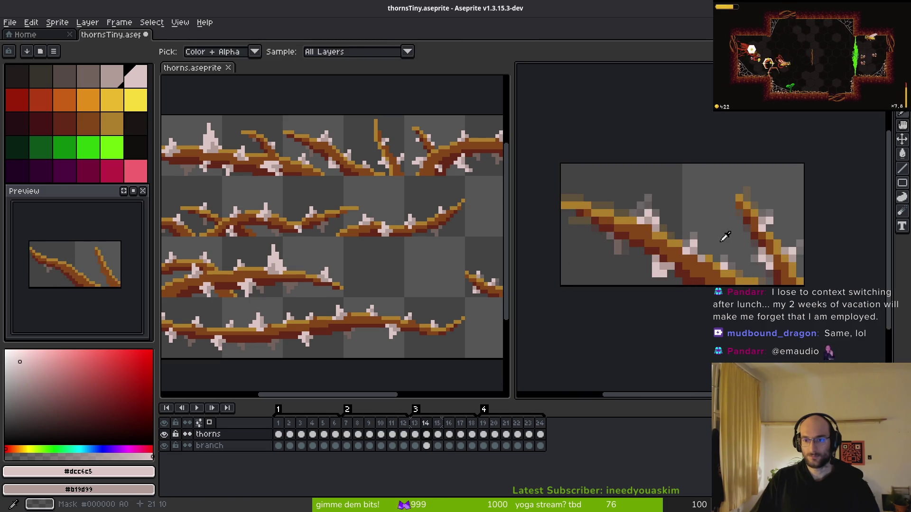
{"action": "scroll", "coordinate": [725, 237], "scroll_direction": "up", "scroll_amount": 2}
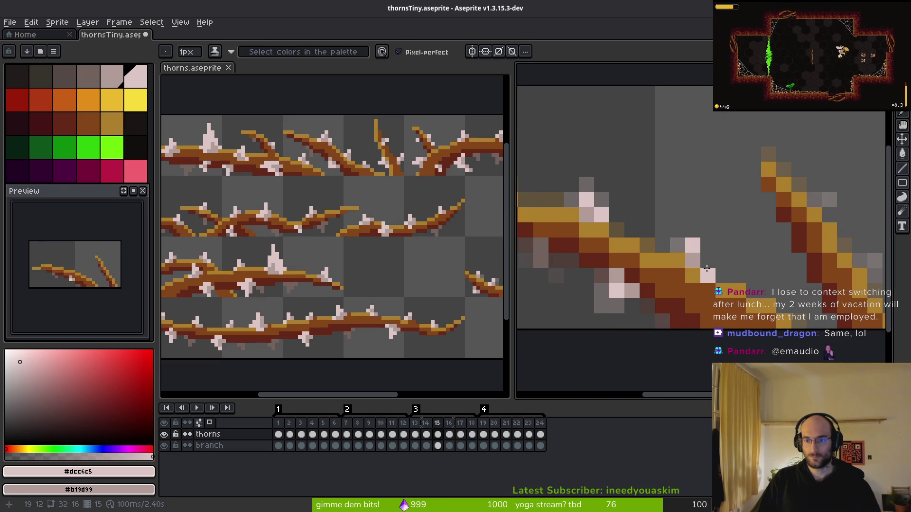
- Add a light pink thorn pixel and set pale pink #dcc6c5 as the colour on the thorns layer
{"action": "left_click", "coordinate": [681, 264]}
{"action": "scroll", "coordinate": [686, 294], "scroll_direction": "down", "scroll_amount": 1}
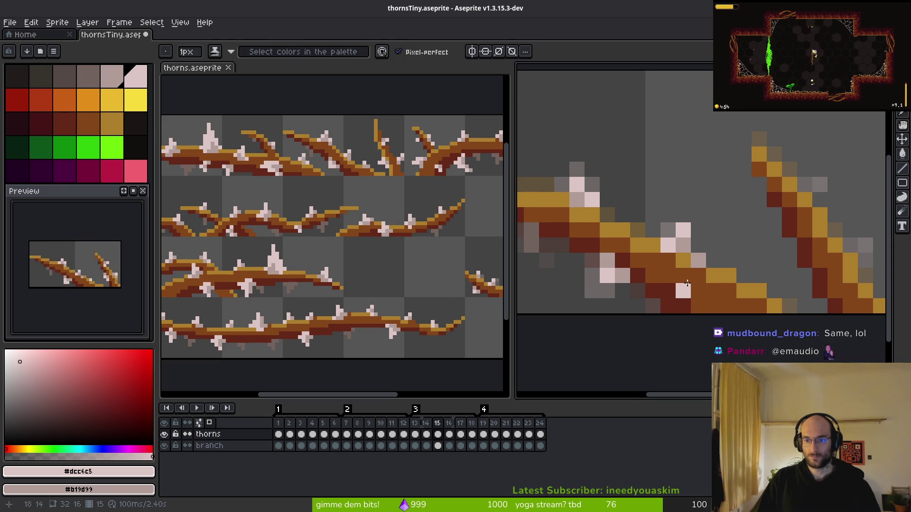
{"action": "left_click", "coordinate": [437, 446]}
{"action": "left_click", "coordinate": [684, 267], "text": "alt"}
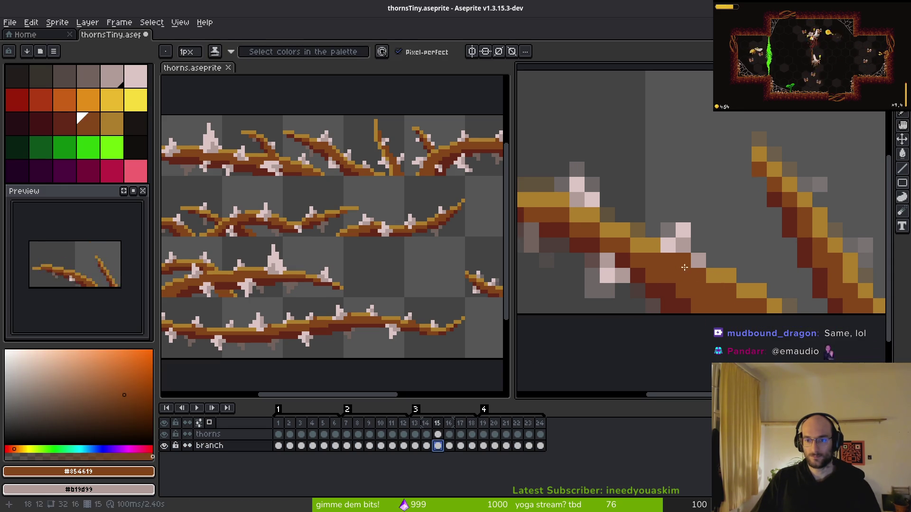
{"action": "left_click", "coordinate": [681, 232], "text": "alt"}
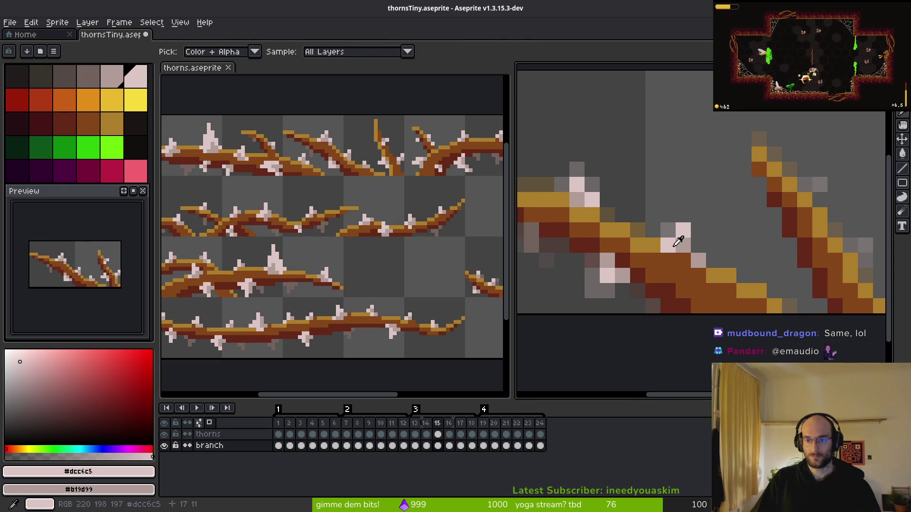
{"action": "left_click", "coordinate": [437, 435]}
- Zoom in and out on frame 15 to inspect the thorns
{"action": "scroll", "coordinate": [695, 267], "scroll_direction": "down", "scroll_amount": 1}
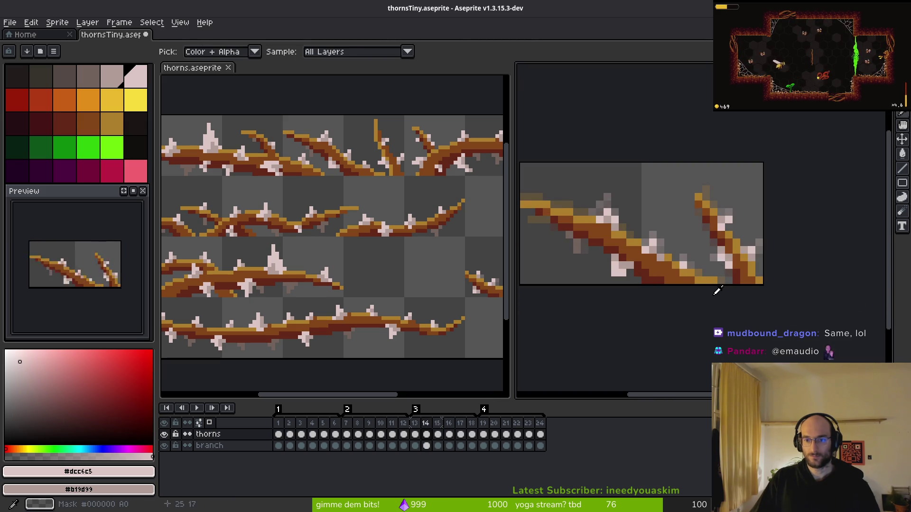
{"action": "scroll", "coordinate": [695, 267], "scroll_direction": "up", "scroll_amount": 2}
{"action": "scroll", "coordinate": [686, 264], "scroll_direction": "down", "scroll_amount": 1}
{"action": "scroll", "coordinate": [686, 265], "scroll_direction": "up", "scroll_amount": 1}
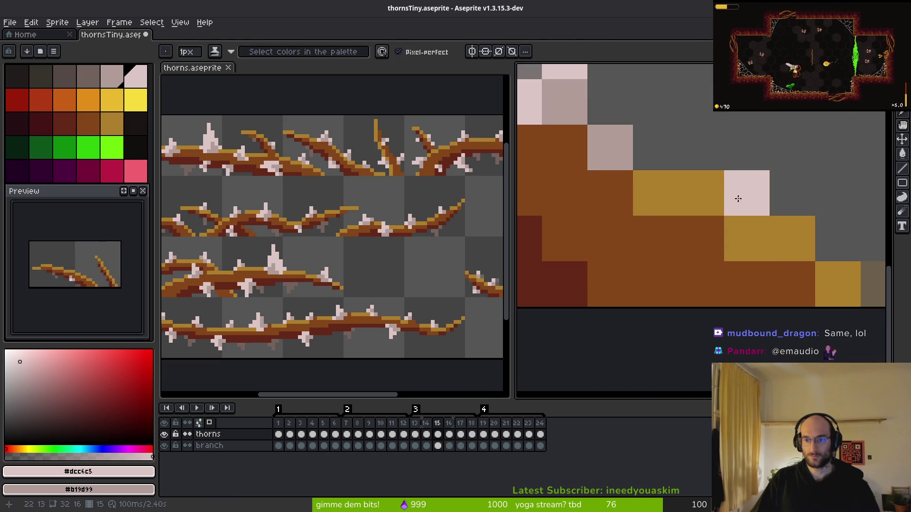
{"action": "scroll", "coordinate": [727, 274], "scroll_direction": "down", "scroll_amount": 2}
{"action": "scroll", "coordinate": [727, 274], "scroll_direction": "down", "scroll_amount": 1}
{"action": "scroll", "coordinate": [703, 291], "scroll_direction": "up", "scroll_amount": 1}
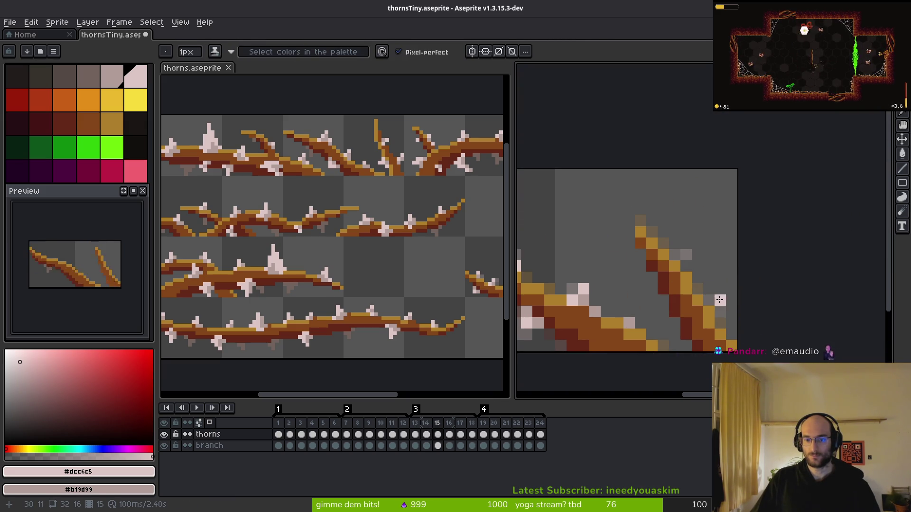
{"action": "scroll", "coordinate": [682, 267], "scroll_direction": "up", "scroll_amount": 1}
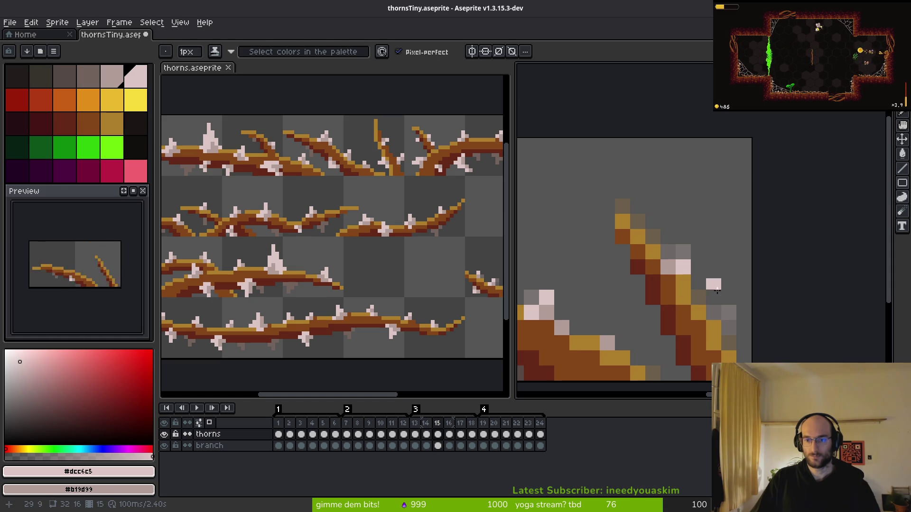
{"action": "scroll", "coordinate": [735, 291], "scroll_direction": "down", "scroll_amount": 1}
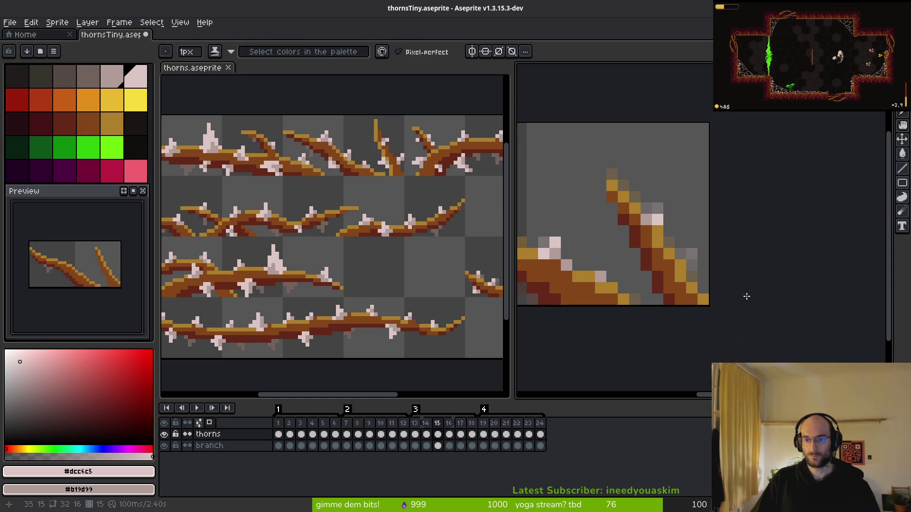
{"action": "scroll", "coordinate": [735, 290], "scroll_direction": "up", "scroll_amount": 2}
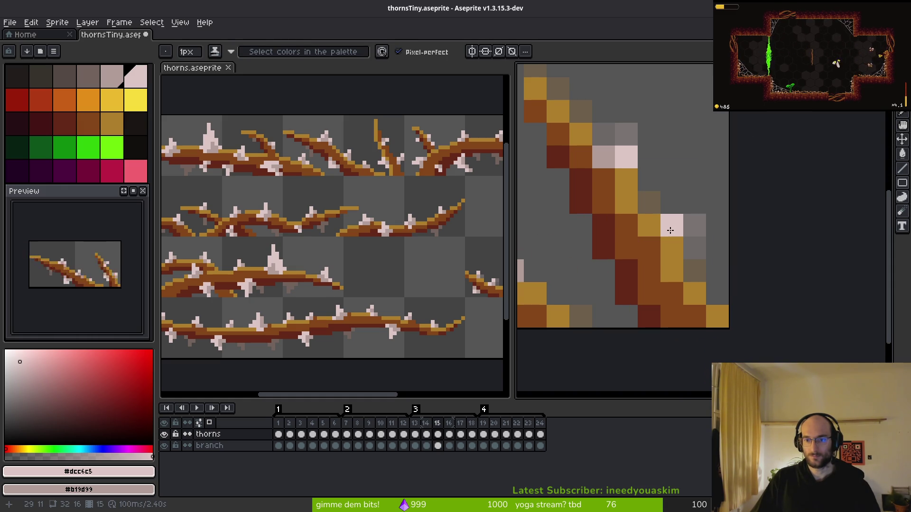
{"action": "scroll", "coordinate": [683, 283], "scroll_direction": "down", "scroll_amount": 3}
- Briefly use the eyedropper on frame 15, then step forward to frame 16
{"action": "key", "text": "alt"}
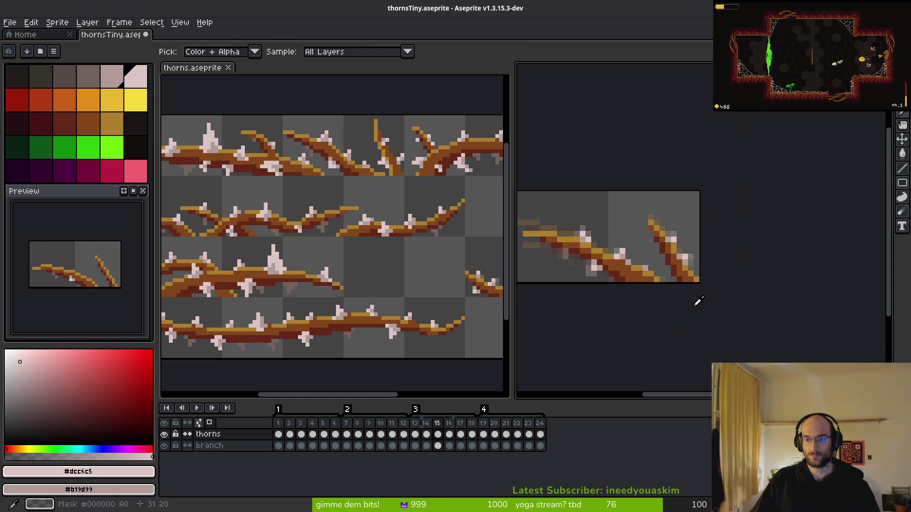
{"action": "scroll", "coordinate": [674, 270], "scroll_direction": "up", "scroll_amount": 3}
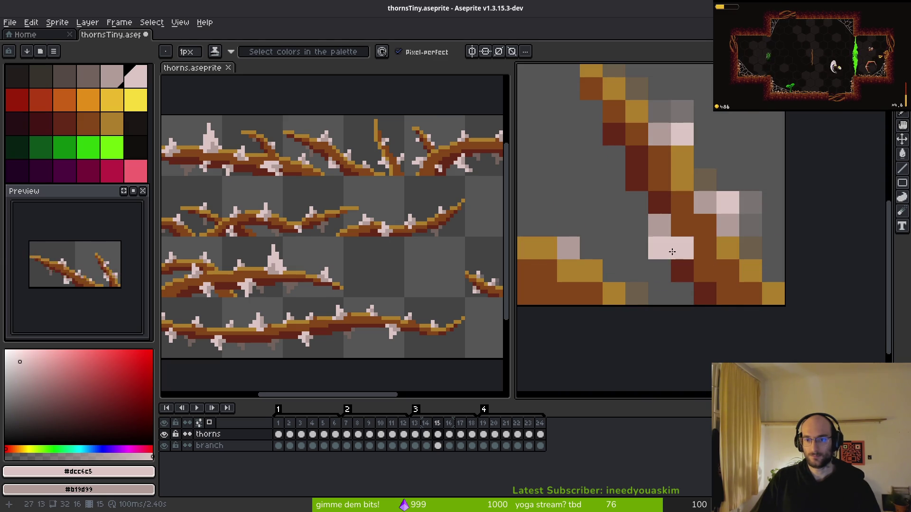
{"action": "scroll", "coordinate": [692, 289], "scroll_direction": "down", "scroll_amount": 3}
{"action": "key", "text": "alt"}
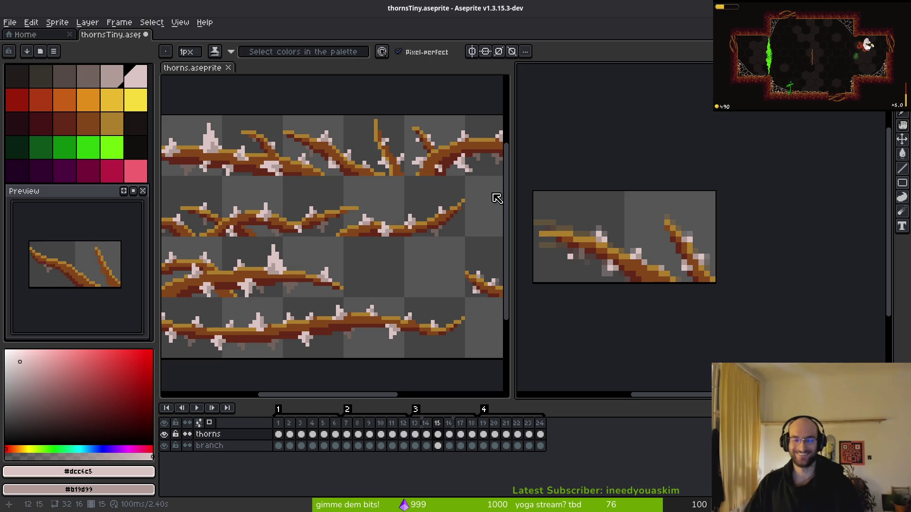
{"action": "key", "text": "Right"}
- Zoom in, add a pale pink pixel below the thorn tip, and compare against frame 15
{"action": "scroll", "coordinate": [655, 275], "scroll_direction": "left", "scroll_amount": 2}
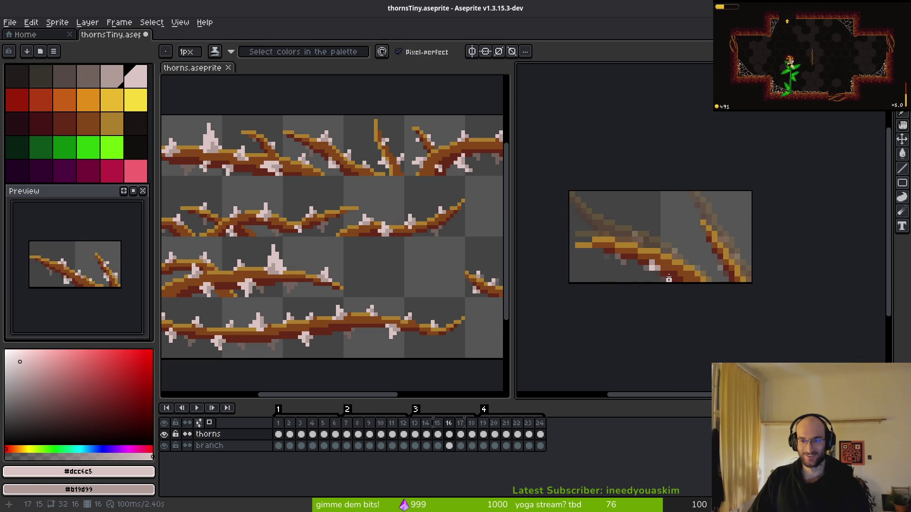
{"action": "scroll", "coordinate": [669, 279], "scroll_direction": "up", "scroll_amount": 5}
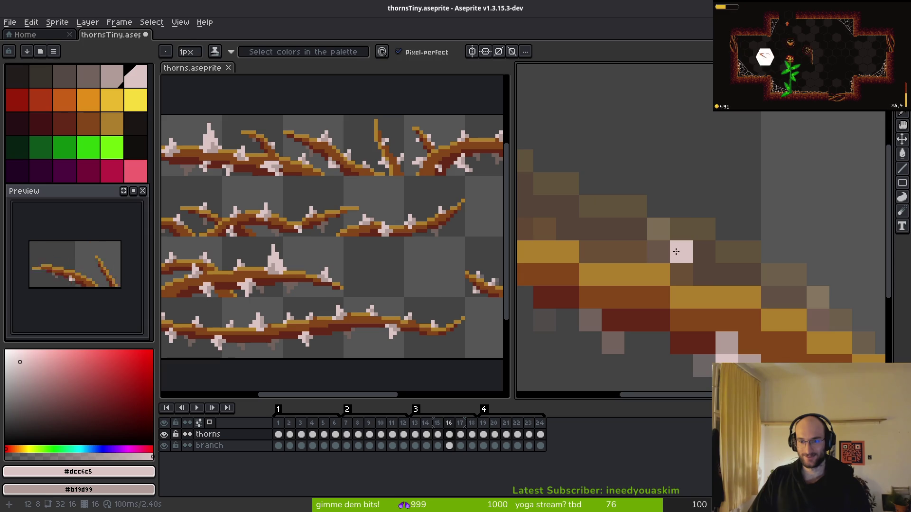
{"action": "left_click", "coordinate": [681, 275]}
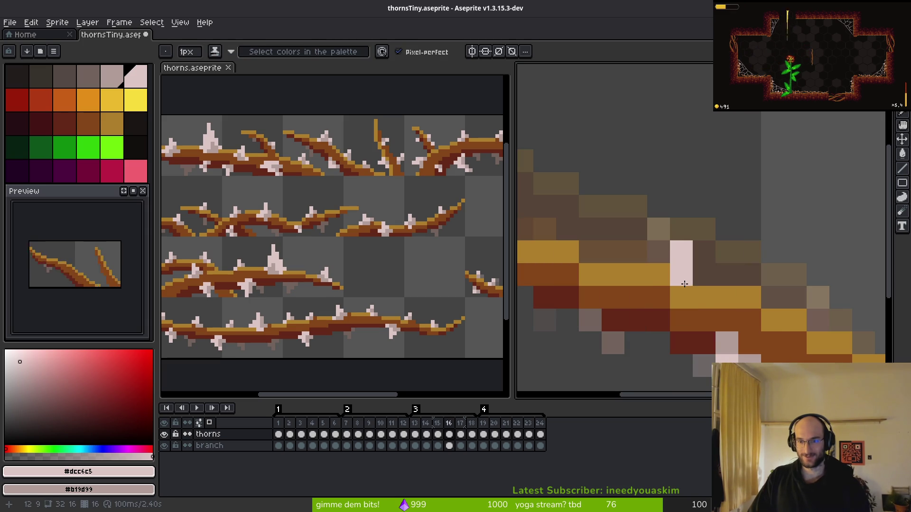
{"action": "key", "text": "Left"}
{"action": "scroll", "coordinate": [740, 280], "scroll_direction": "down", "scroll_amount": 5}
{"action": "key", "text": "alt"}
{"action": "key", "text": "Right"}
- Paint pale pink and grey-pink thorn pixels on frame 16 and erase a stray pink pixel
{"action": "left_click_drag", "start_coordinate": [788, 292], "coordinate": [748, 274]}
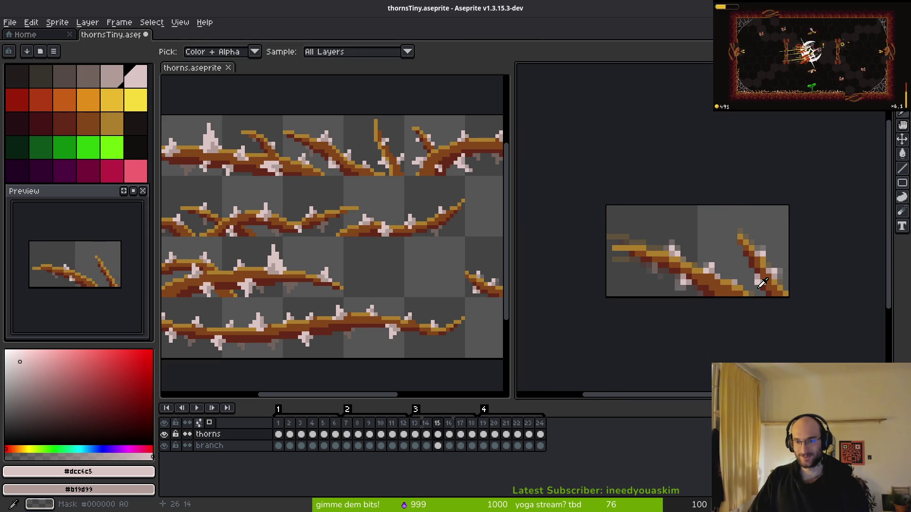
{"action": "scroll", "coordinate": [754, 282], "scroll_direction": "up", "scroll_amount": 3}
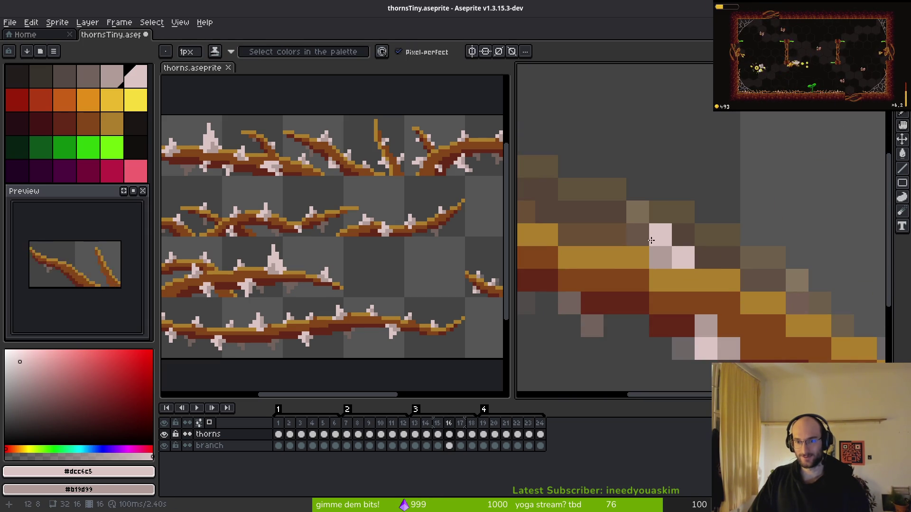
{"action": "left_click", "coordinate": [661, 258]}
{"action": "left_click", "coordinate": [637, 258]}
{"action": "right_click", "coordinate": [638, 258]}
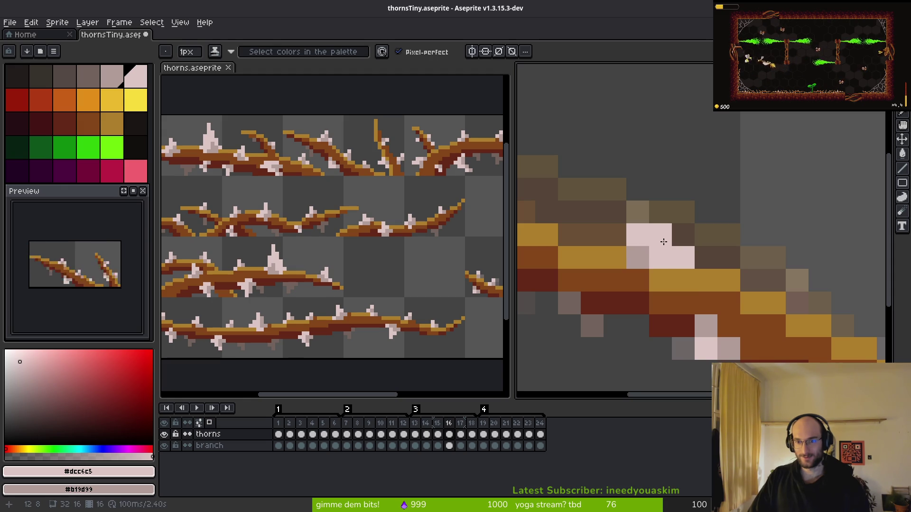
{"action": "key", "text": "e"}
{"action": "left_click", "coordinate": [661, 235]}
- Recolour a yellow branch pixel dark brown and add another pale pink thorn pixel
{"action": "scroll", "coordinate": [683, 258], "scroll_direction": "down", "scroll_amount": 4}
{"action": "key", "text": "i"}
{"action": "key", "text": "Left"}
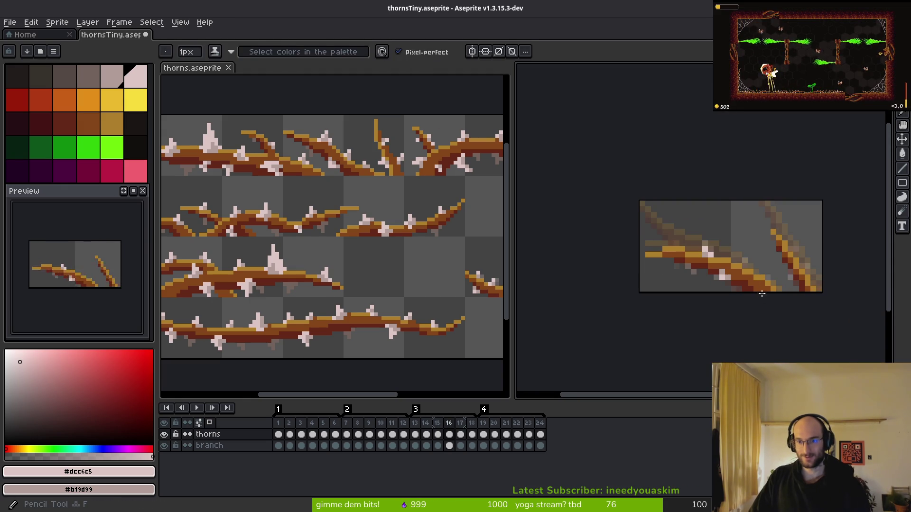
{"action": "key", "text": "Right"}
{"action": "key", "text": "b"}
{"action": "scroll", "coordinate": [760, 264], "scroll_direction": "up", "scroll_amount": 3}
{"action": "left_click", "coordinate": [691, 259], "text": "alt"}
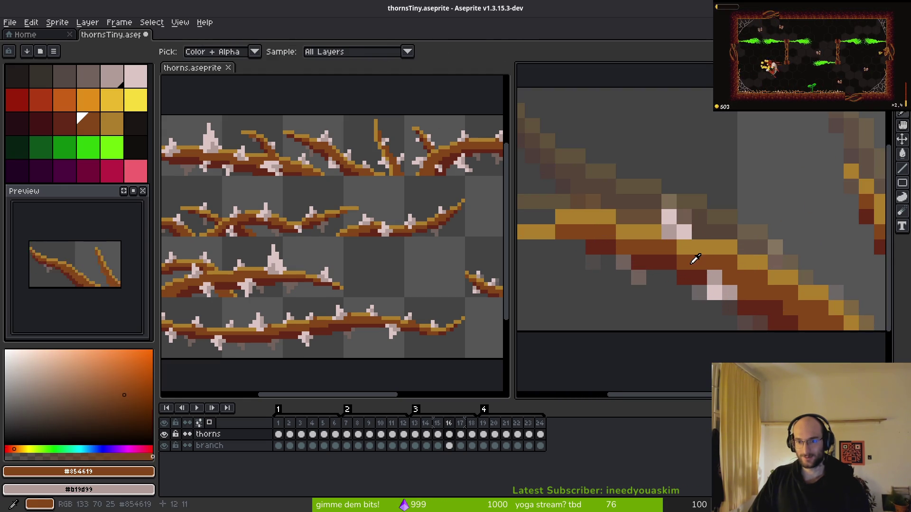
{"action": "left_click", "coordinate": [684, 247]}
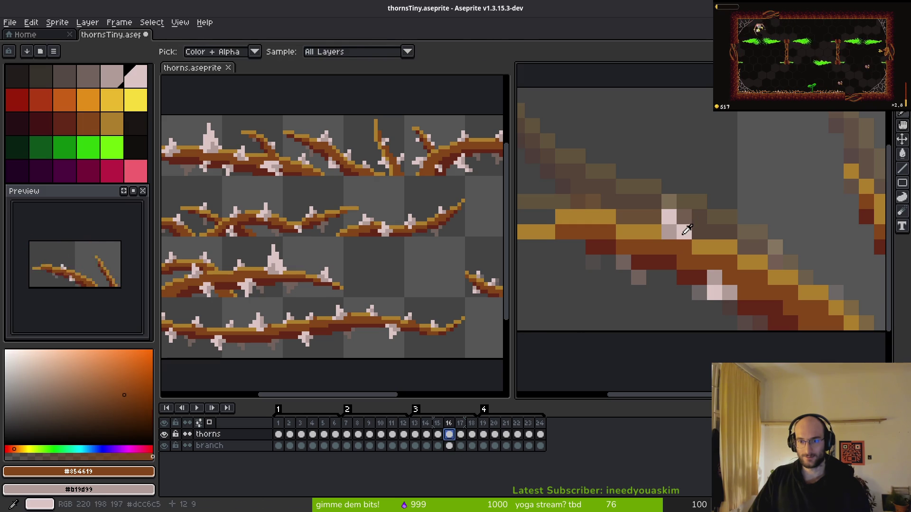
{"action": "left_click", "coordinate": [681, 230], "text": "alt"}
{"action": "left_click", "coordinate": [714, 265]}
- Shift the thorns layer on frame 16 two pixels left and up
{"action": "scroll", "coordinate": [759, 294], "scroll_direction": "down", "scroll_amount": 5}
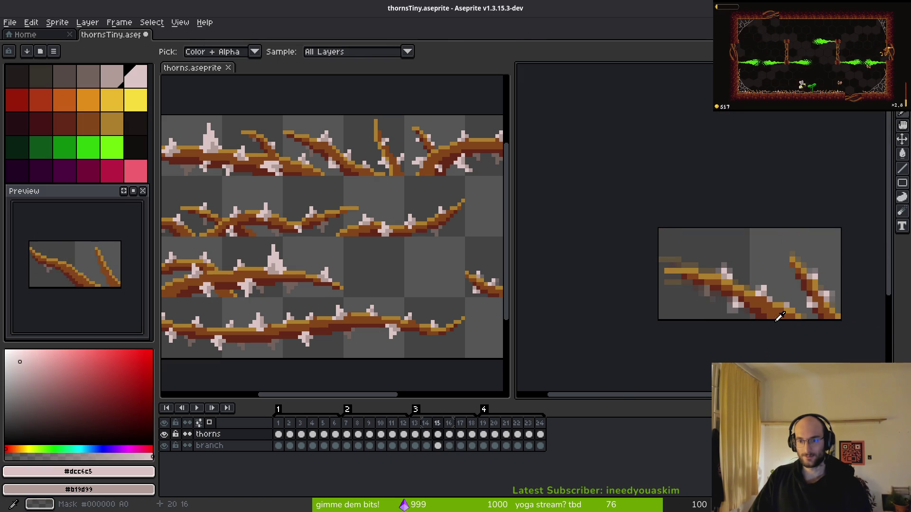
{"action": "scroll", "coordinate": [781, 310], "scroll_direction": "up", "scroll_amount": 5}
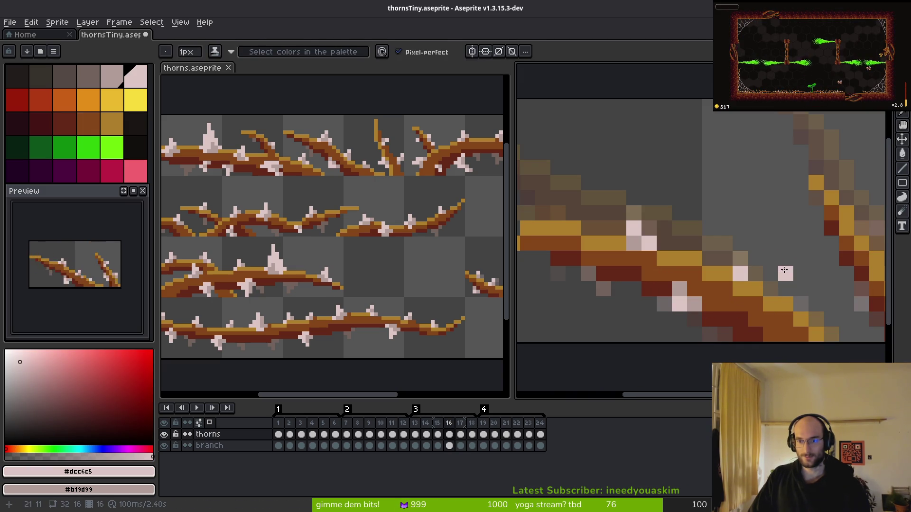
{"action": "key", "text": "comma"}
{"action": "key", "text": "comma"}
{"action": "key", "text": "period"}
{"action": "key", "text": "period"}
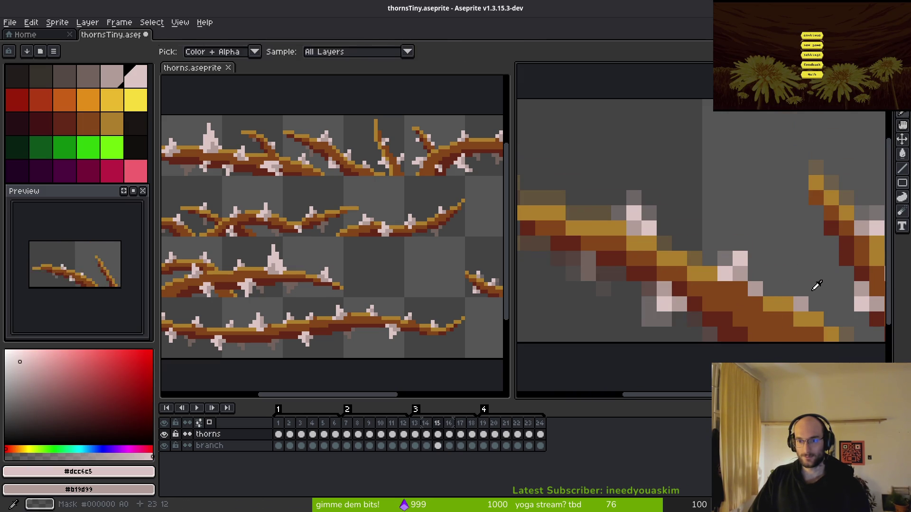
{"action": "mouse_move", "coordinate": [757, 283]}
{"action": "left_mouse_down"}
{"action": "mouse_move", "coordinate": [737, 284]}
{"action": "mouse_move", "coordinate": [734, 262]}
{"action": "left_mouse_up"}
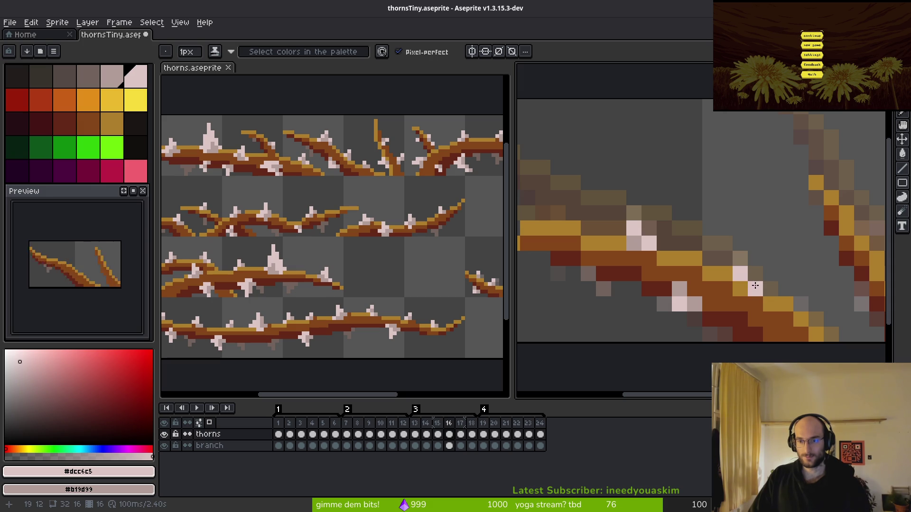
{"action": "scroll", "coordinate": [795, 278], "scroll_direction": "down", "scroll_amount": 3}
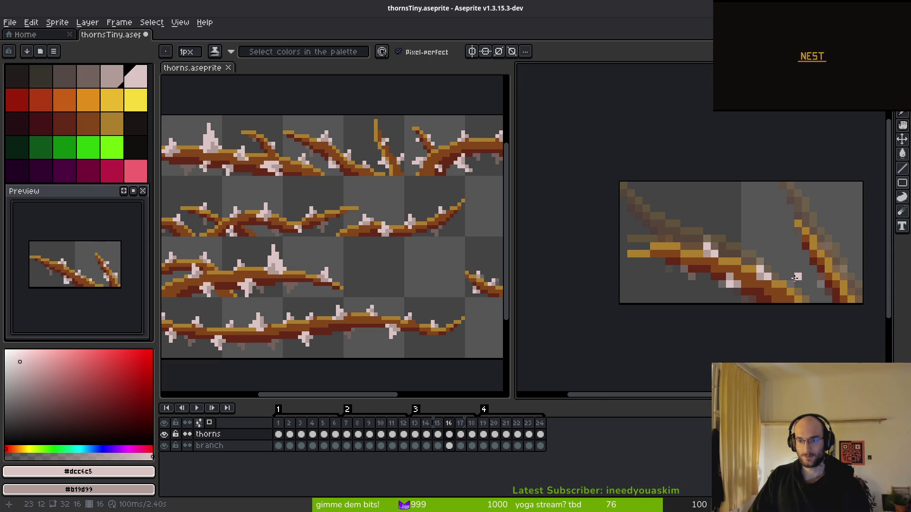
{"action": "scroll", "coordinate": [789, 266], "scroll_direction": "up", "scroll_amount": 3}
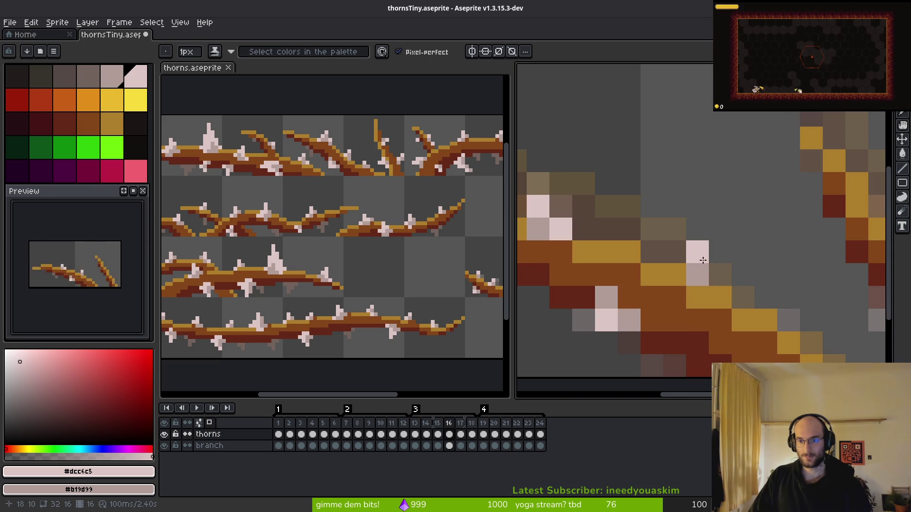
{"action": "scroll", "coordinate": [689, 253], "scroll_direction": "down", "scroll_amount": 3}
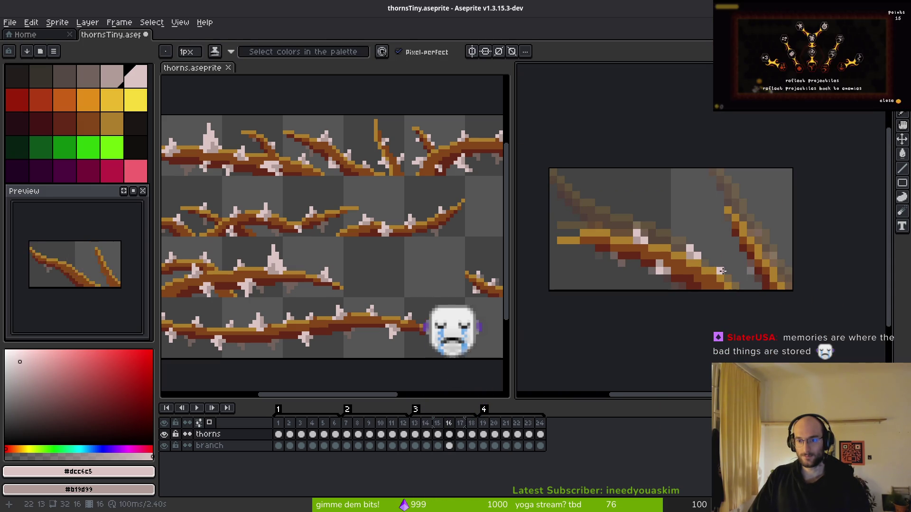
{"action": "scroll", "coordinate": [684, 233], "scroll_direction": "up", "scroll_amount": 3}
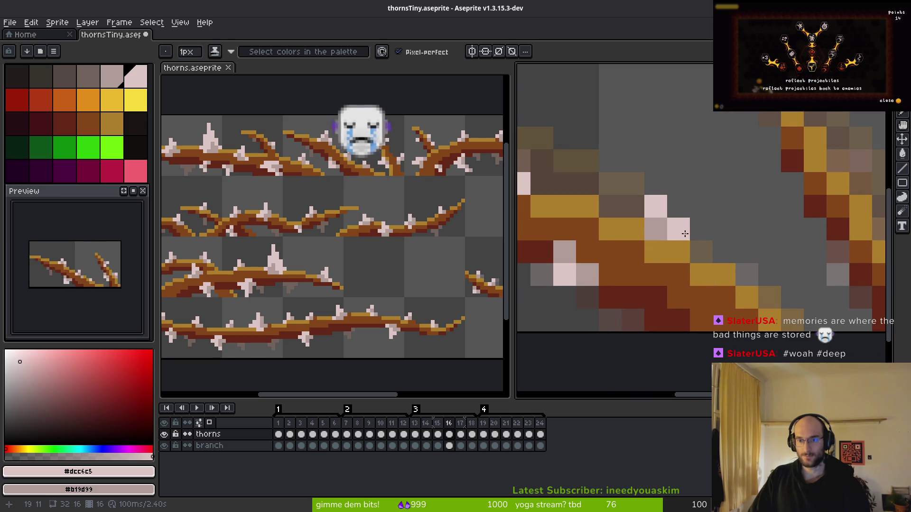
- On the branch layer at frame 16, recolour a gold branch pixel dark brown
{"action": "left_click", "coordinate": [617, 266], "text": "alt"}
{"action": "left_click", "coordinate": [449, 446]}
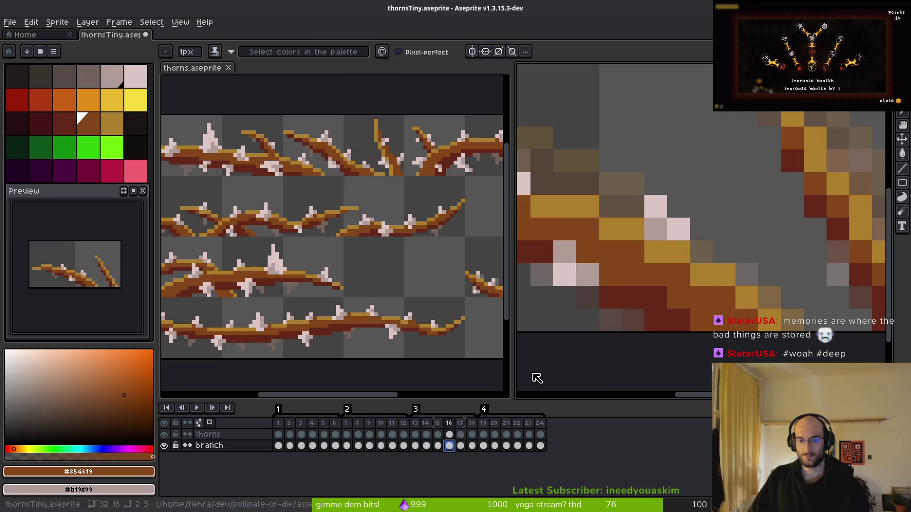
{"action": "left_click", "coordinate": [656, 252]}
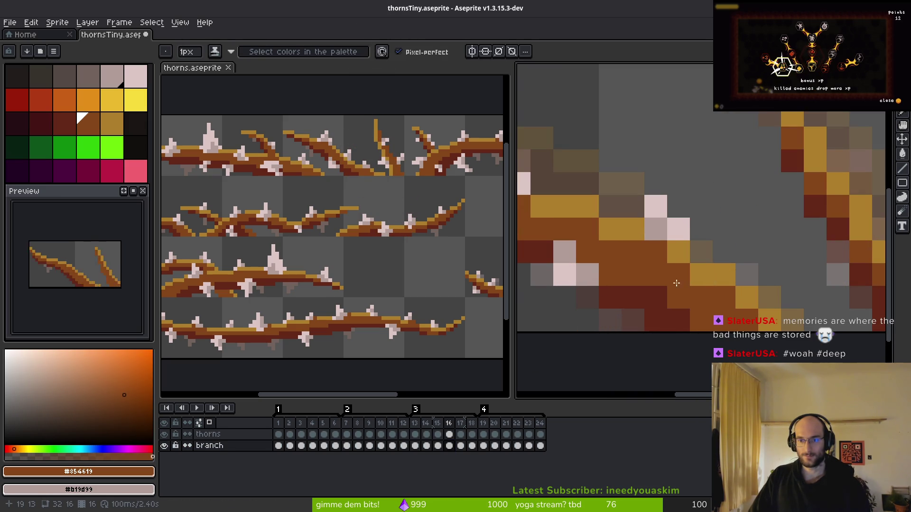
{"action": "scroll", "coordinate": [676, 283], "scroll_direction": "down", "scroll_amount": 4}
{"action": "scroll", "coordinate": [672, 288], "scroll_direction": "up", "scroll_amount": 3}
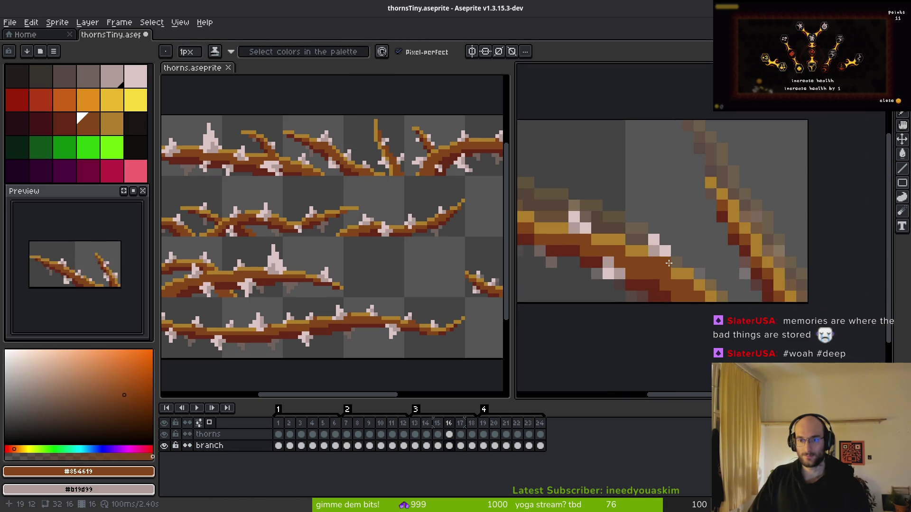
- Return to the thorns layer with pale pink as the pencil colour
{"action": "left_click", "coordinate": [665, 251], "text": "alt"}
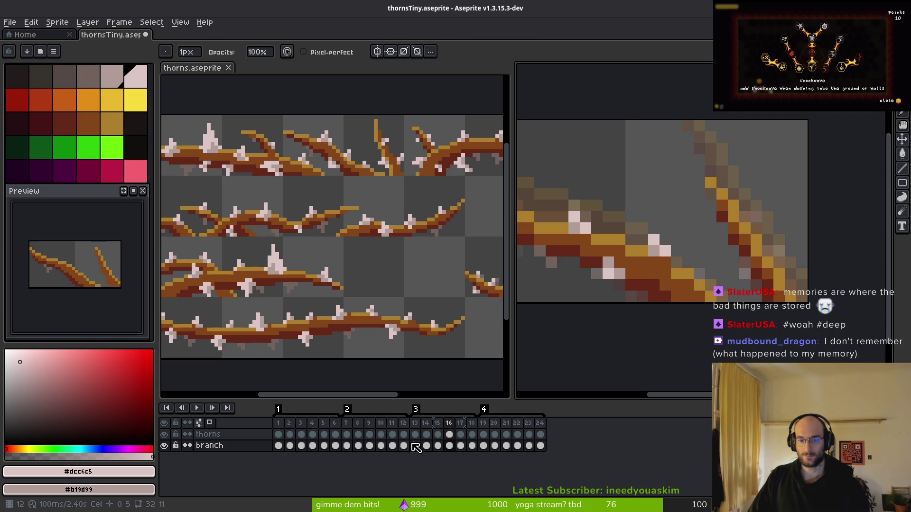
{"action": "left_click", "coordinate": [451, 435]}
{"action": "key", "text": "e"}
{"action": "key", "text": "b"}
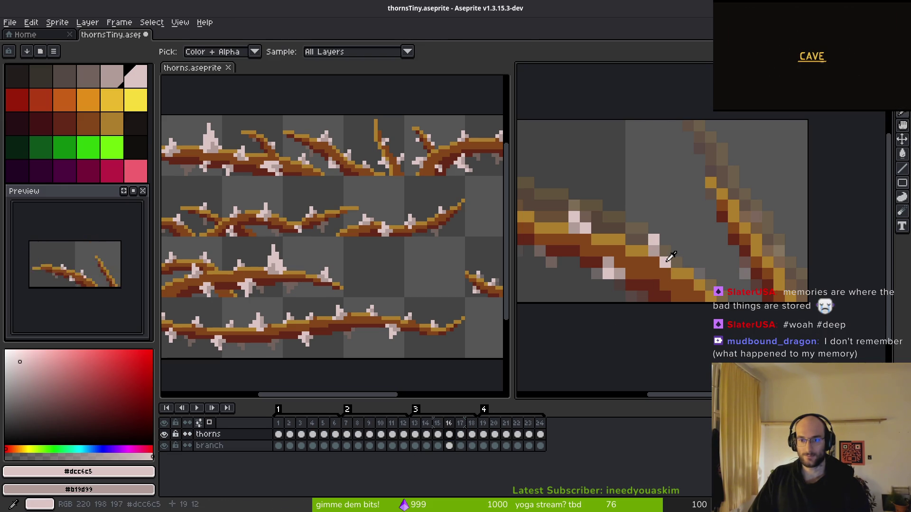
{"action": "left_click", "coordinate": [654, 250], "text": "alt"}
{"action": "left_click", "coordinate": [666, 265], "text": "alt"}
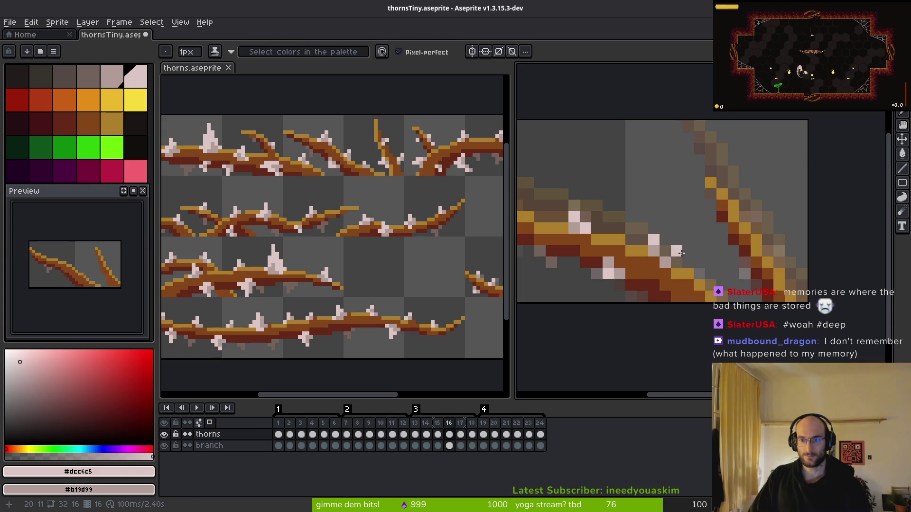
{"action": "scroll", "coordinate": [666, 265], "scroll_direction": "down", "scroll_amount": 3}
{"action": "scroll", "coordinate": [681, 252], "scroll_direction": "up", "scroll_amount": 2}
{"action": "scroll", "coordinate": [681, 251], "scroll_direction": "down", "scroll_amount": 3}
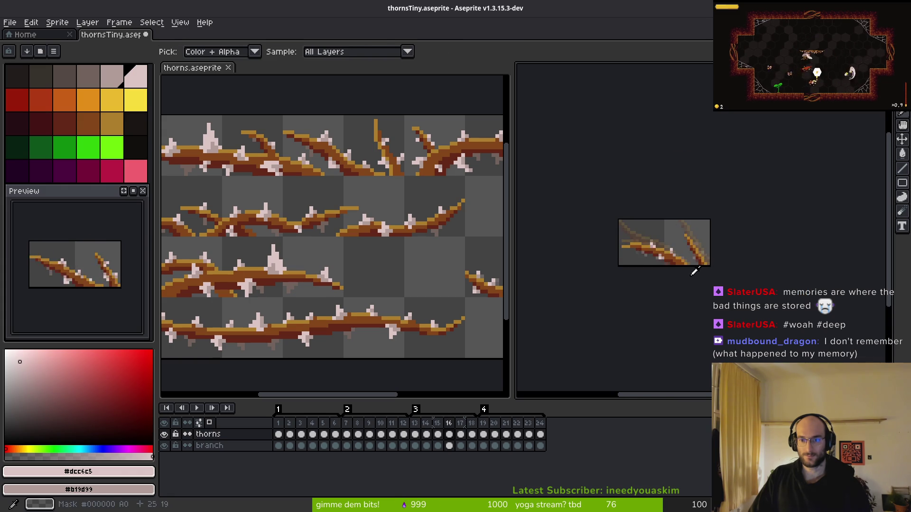
{"action": "scroll", "coordinate": [672, 249], "scroll_direction": "up", "scroll_amount": 3}
{"action": "scroll", "coordinate": [676, 254], "scroll_direction": "down", "scroll_amount": 2}
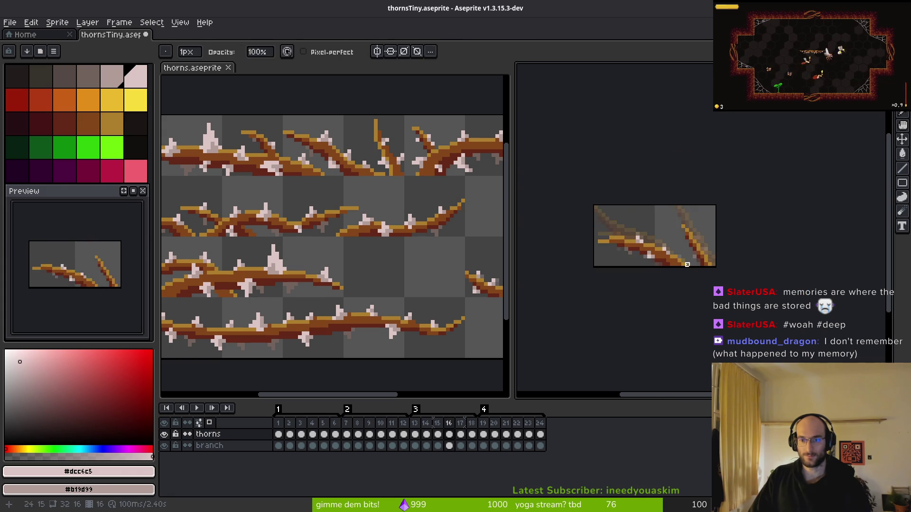
{"action": "scroll", "coordinate": [673, 256], "scroll_direction": "up", "scroll_amount": 3}
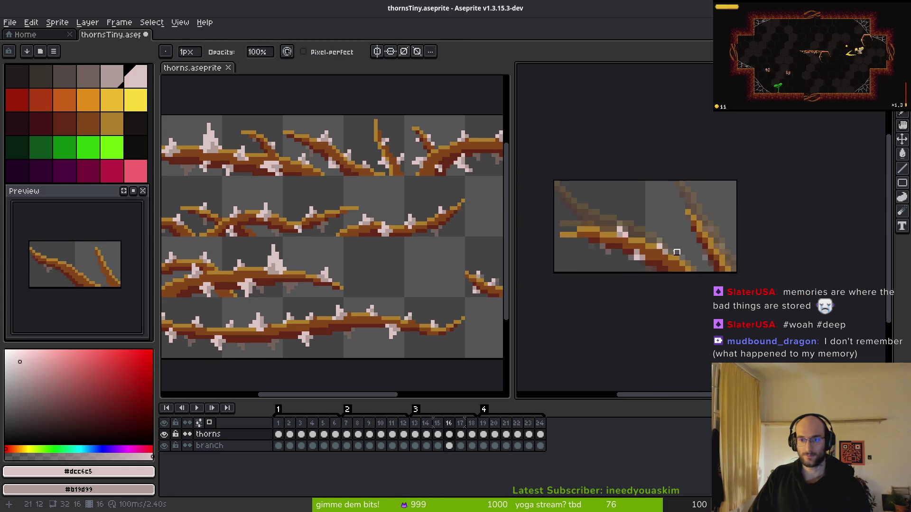
{"action": "scroll", "coordinate": [679, 258], "scroll_direction": "down", "scroll_amount": 1}
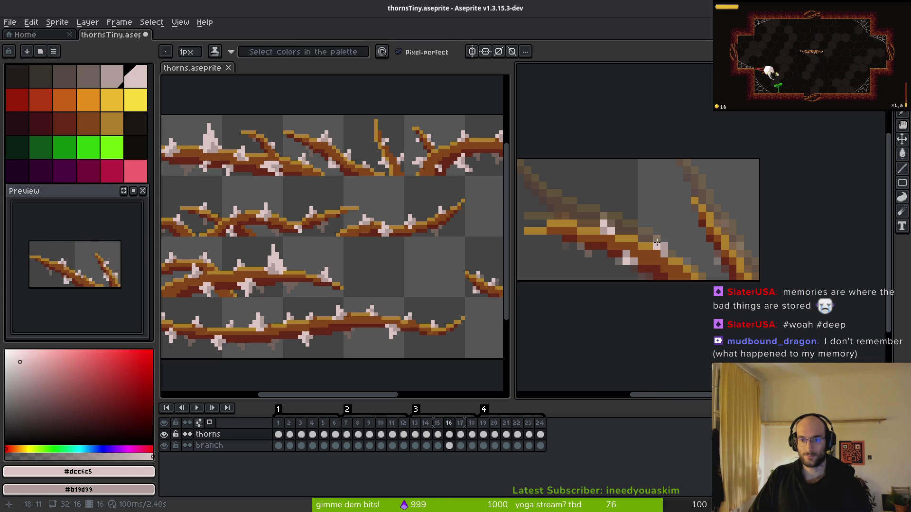
{"action": "scroll", "coordinate": [681, 257], "scroll_direction": "down", "scroll_amount": 4}
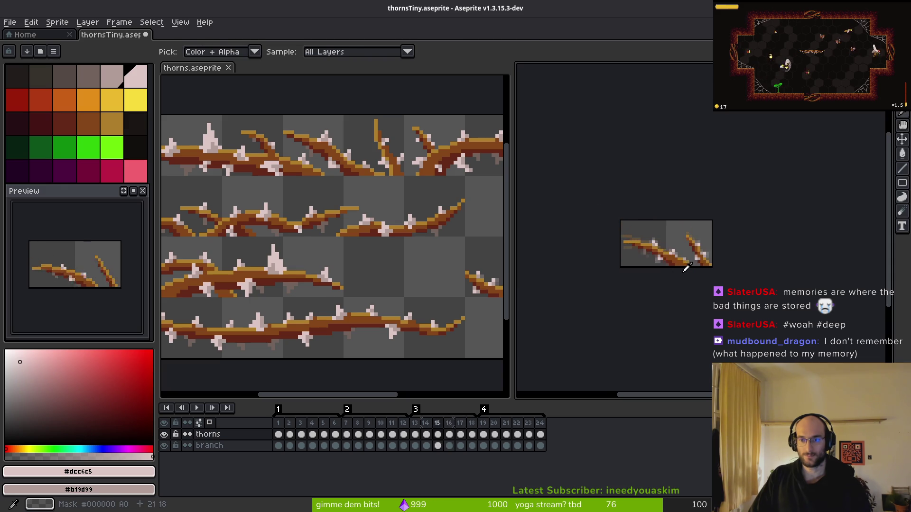
- Flip between frames 15 and 16 to compare the thorns
{"action": "scroll", "coordinate": [681, 256], "scroll_direction": "up", "scroll_amount": 2}
{"action": "scroll", "coordinate": [680, 257], "scroll_direction": "up", "scroll_amount": 1}
{"action": "scroll", "coordinate": [693, 242], "scroll_direction": "down", "scroll_amount": 1}
{"action": "key", "text": "comma"}
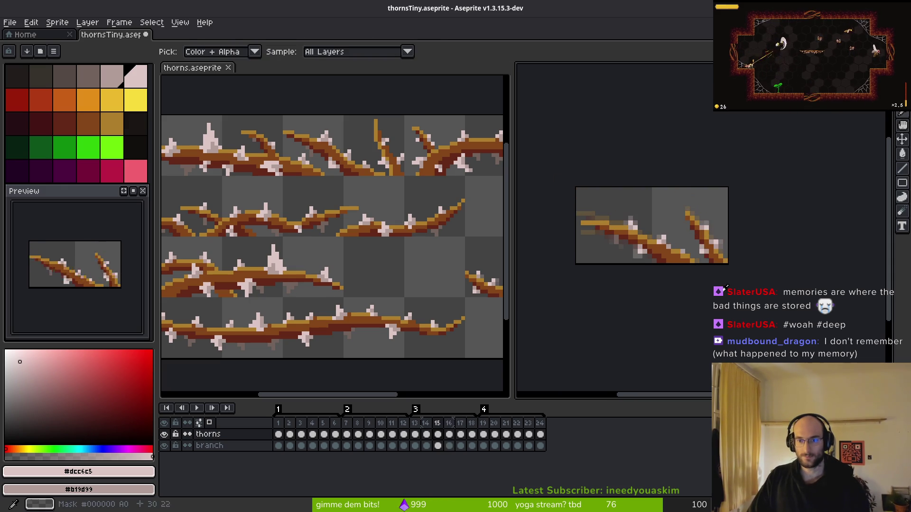
{"action": "key", "text": "period"}
{"action": "scroll", "coordinate": [693, 253], "scroll_direction": "up", "scroll_amount": 3}
{"action": "key", "text": "comma"}
{"action": "key", "text": "comma"}
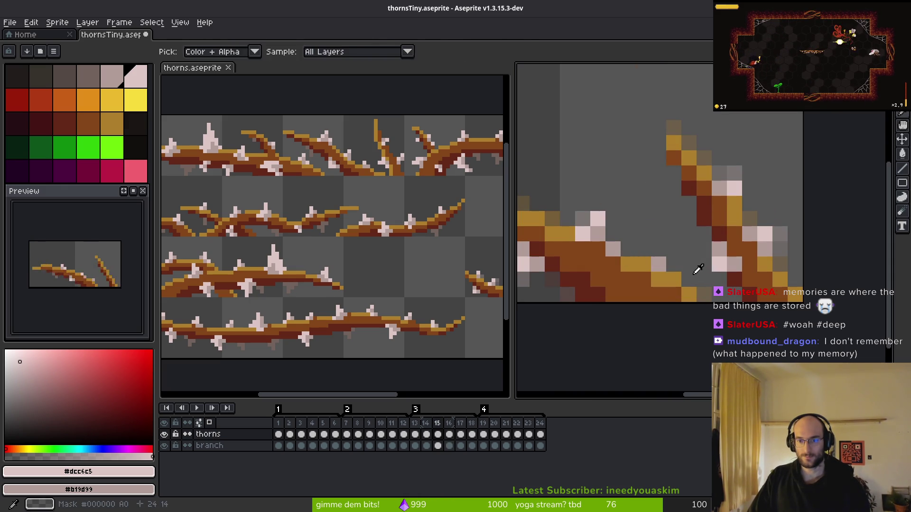
{"action": "key", "text": "period"}
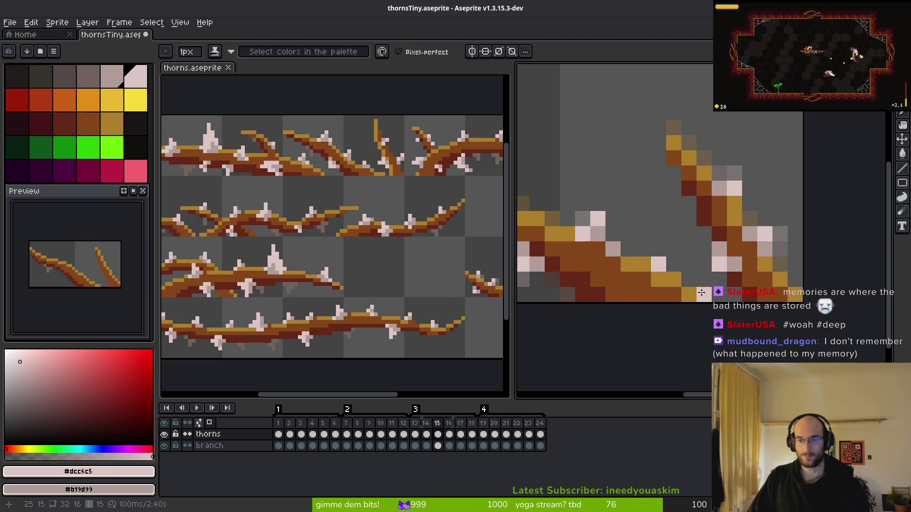
{"action": "key", "text": "period"}
{"action": "scroll", "coordinate": [709, 295], "scroll_direction": "down", "scroll_amount": 4}
{"action": "key", "text": "alt"}
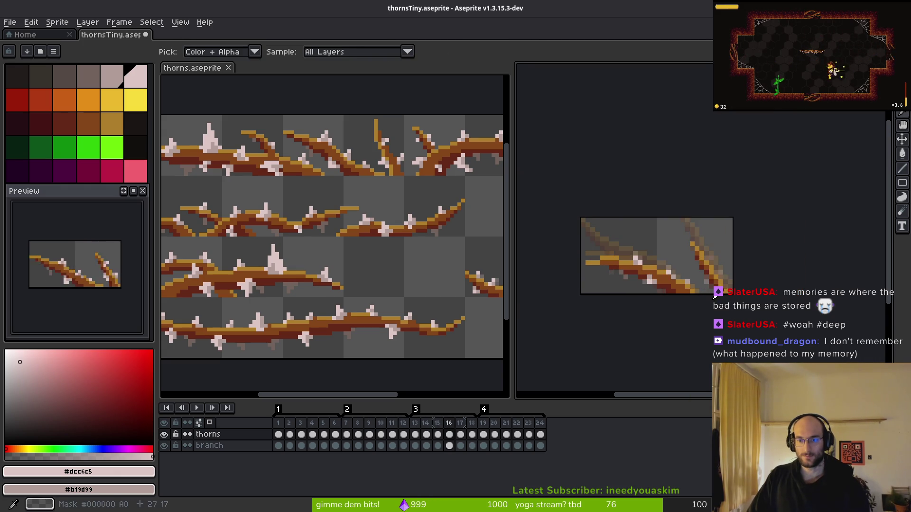
{"action": "key", "text": "alt"}
{"action": "key", "text": "comma"}
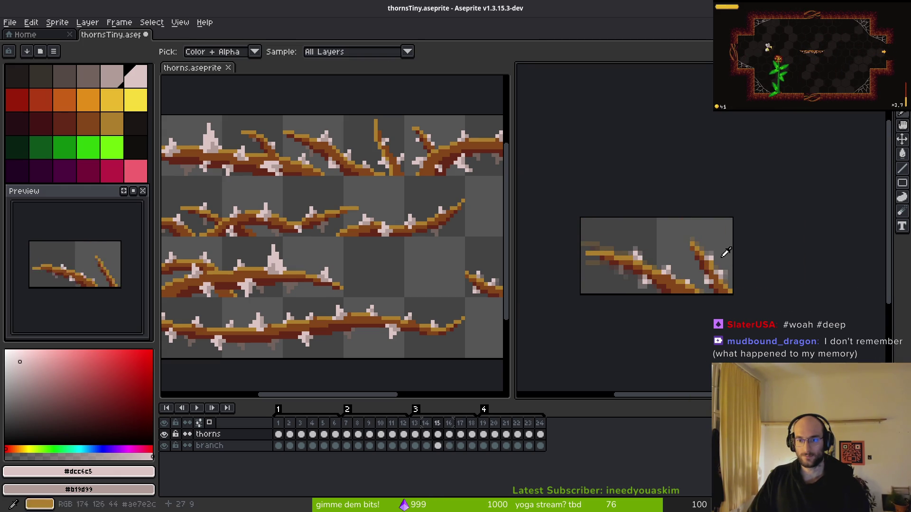
{"action": "scroll", "coordinate": [737, 266], "scroll_direction": "up", "scroll_amount": 4}
{"action": "key", "text": "period"}
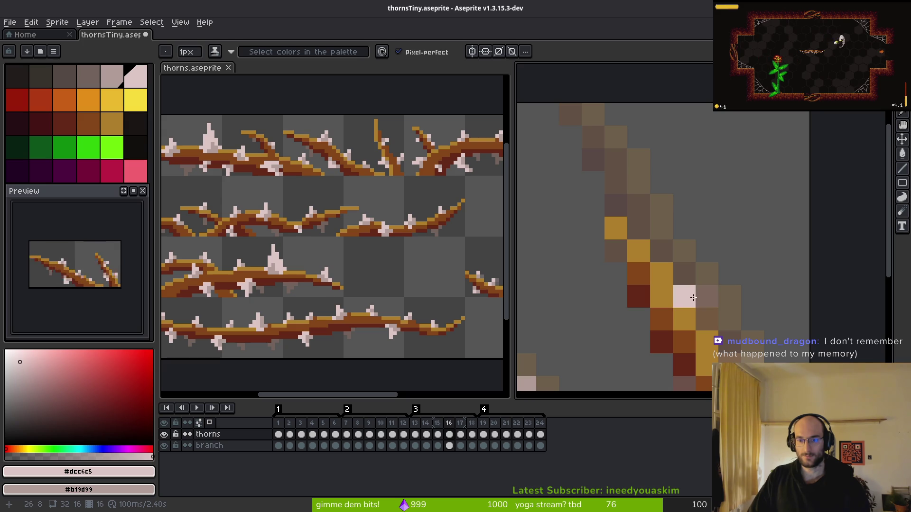
- Paint a pinkish-grey pixel on the upright-branch thorn of frame 16
{"action": "scroll", "coordinate": [741, 256], "scroll_direction": "down", "scroll_amount": 4}
{"action": "key", "text": "comma"}
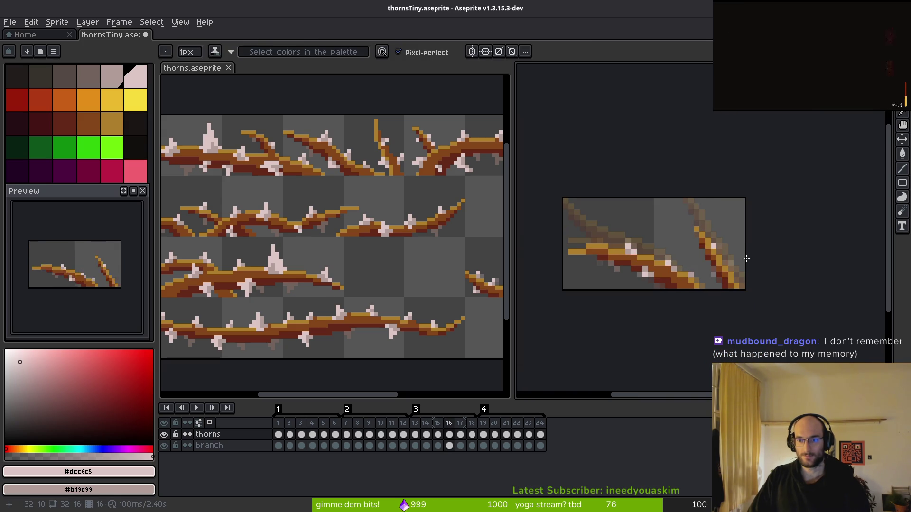
{"action": "key", "text": "period"}
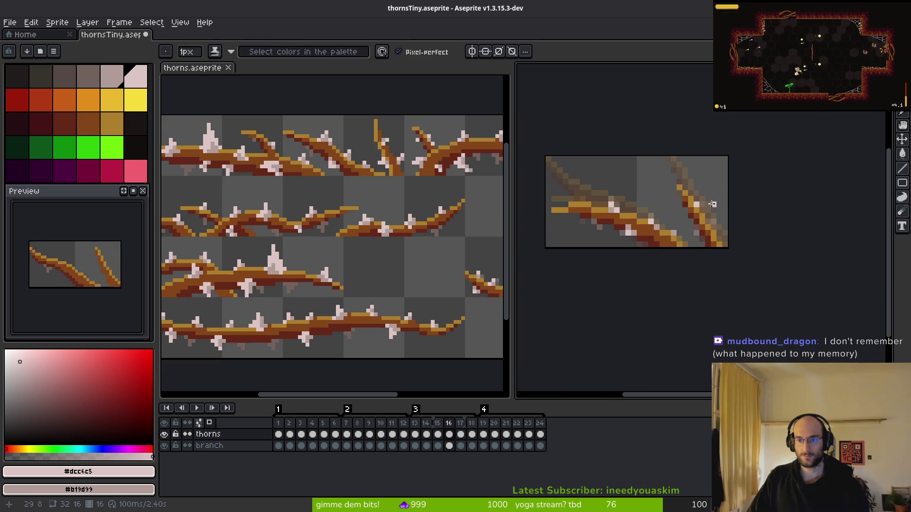
{"action": "scroll", "coordinate": [712, 204], "scroll_direction": "up", "scroll_amount": 2}
{"action": "key", "text": "comma"}
{"action": "key", "text": "period"}
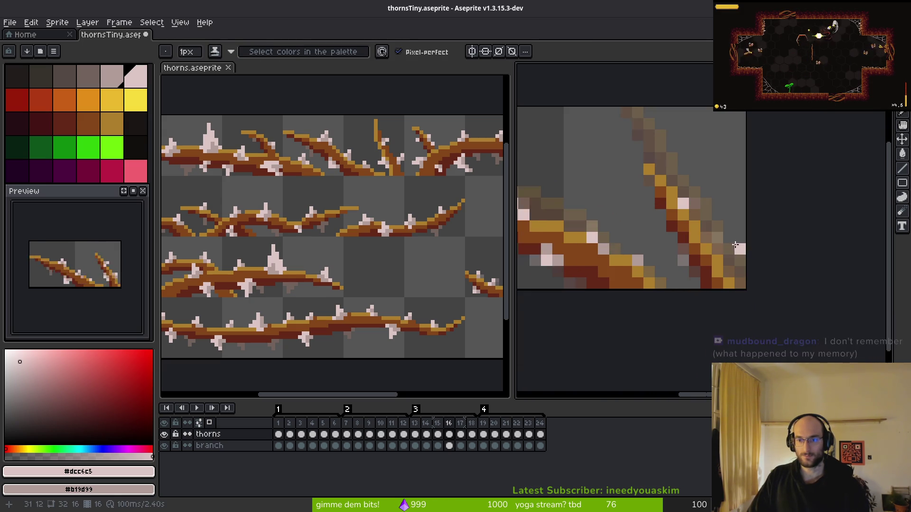
{"action": "scroll", "coordinate": [735, 245], "scroll_direction": "up", "scroll_amount": 1}
{"action": "right_click", "coordinate": [696, 234]}
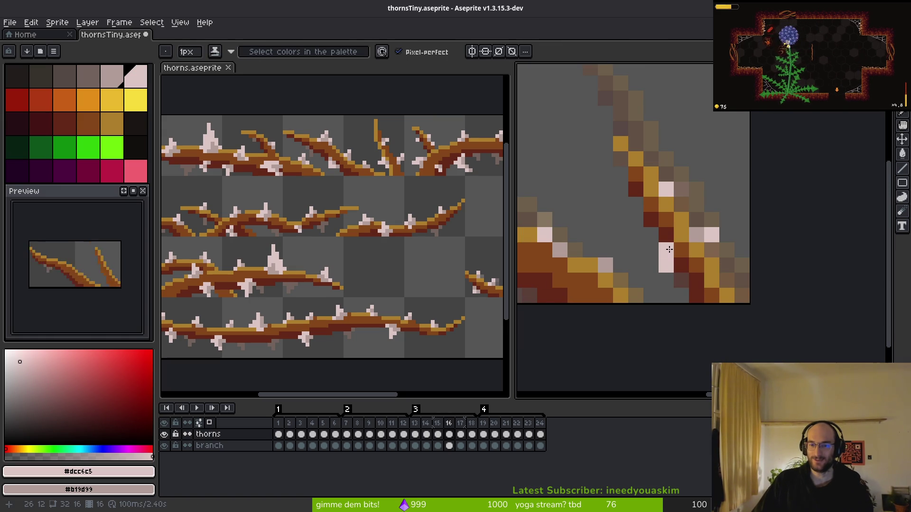
- Erase the stray pink thorn pixels along frame 16's diagonal branch
{"action": "scroll", "coordinate": [700, 297], "scroll_direction": "down", "scroll_amount": 3}
{"action": "scroll", "coordinate": [699, 297], "scroll_direction": "up", "scroll_amount": 3}
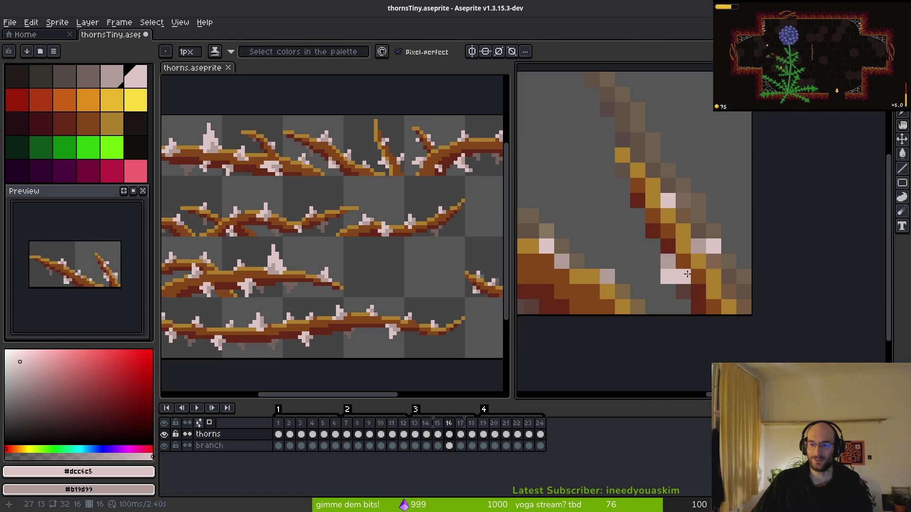
{"action": "scroll", "coordinate": [695, 280], "scroll_direction": "down", "scroll_amount": 3}
{"action": "key", "text": "Left"}
{"action": "scroll", "coordinate": [698, 314], "scroll_direction": "up", "scroll_amount": 4}
{"action": "key", "text": "Right"}
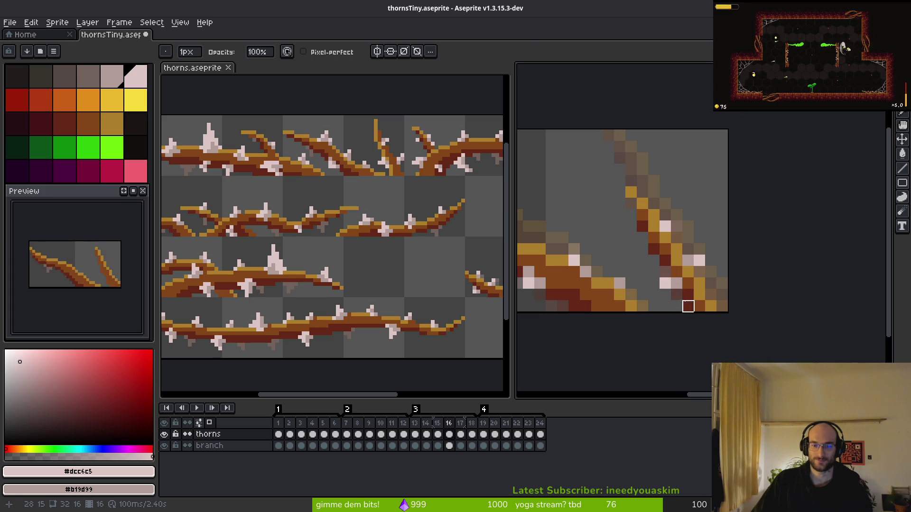
{"action": "scroll", "coordinate": [697, 308], "scroll_direction": "down", "scroll_amount": 4}
{"action": "scroll", "coordinate": [688, 304], "scroll_direction": "up", "scroll_amount": 4}
{"action": "left_click_drag", "start_coordinate": [714, 300], "coordinate": [687, 270]}
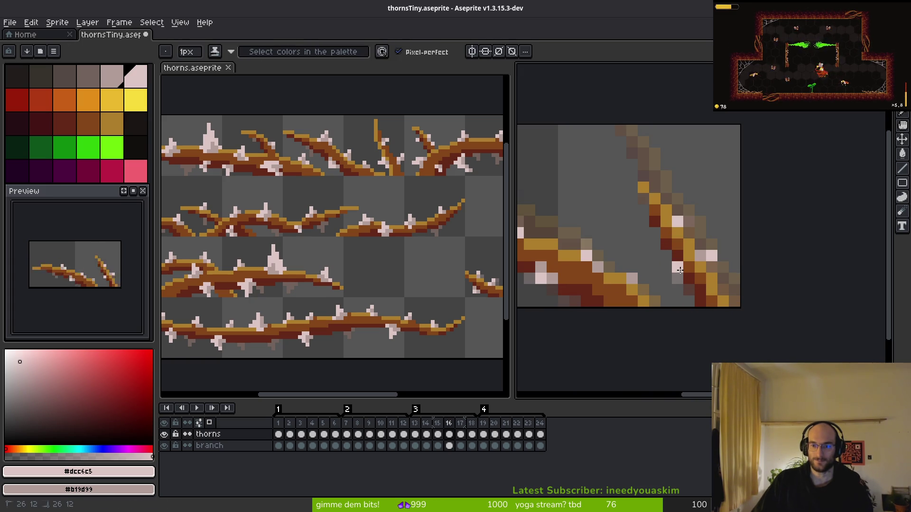
{"action": "scroll", "coordinate": [683, 280], "scroll_direction": "down", "scroll_amount": 4}
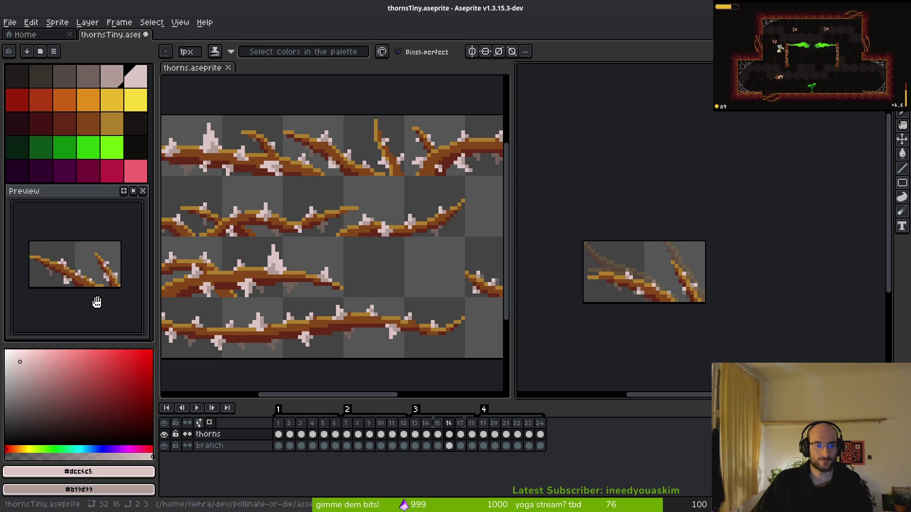
- Go to frame 17 and insert a new frame 18 after it
{"action": "key", "text": "Right"}
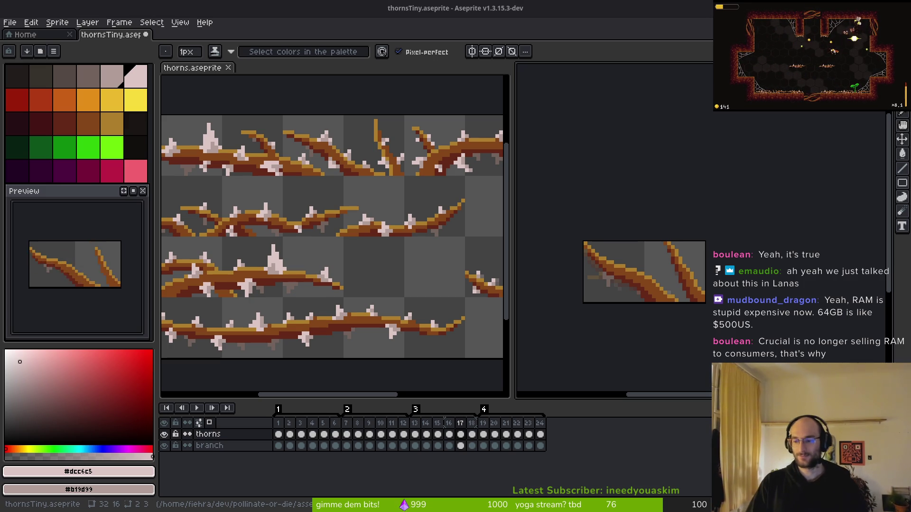
{"action": "key", "text": "alt+n"}
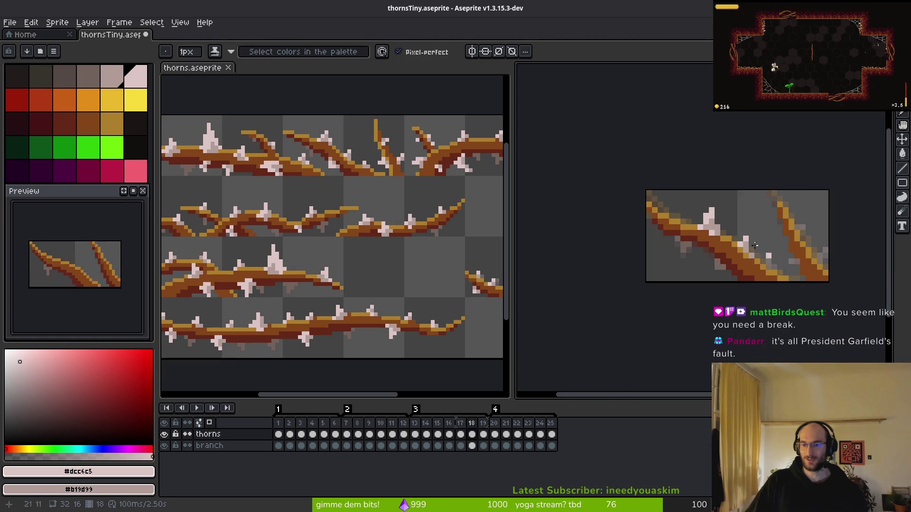
- On the branch layer, pick #854619, then #b19d99, then light pink #dcc6c5 as the colour
{"action": "scroll", "coordinate": [635, 280], "scroll_direction": "up", "scroll_amount": 5}
{"action": "left_click", "coordinate": [477, 446]}
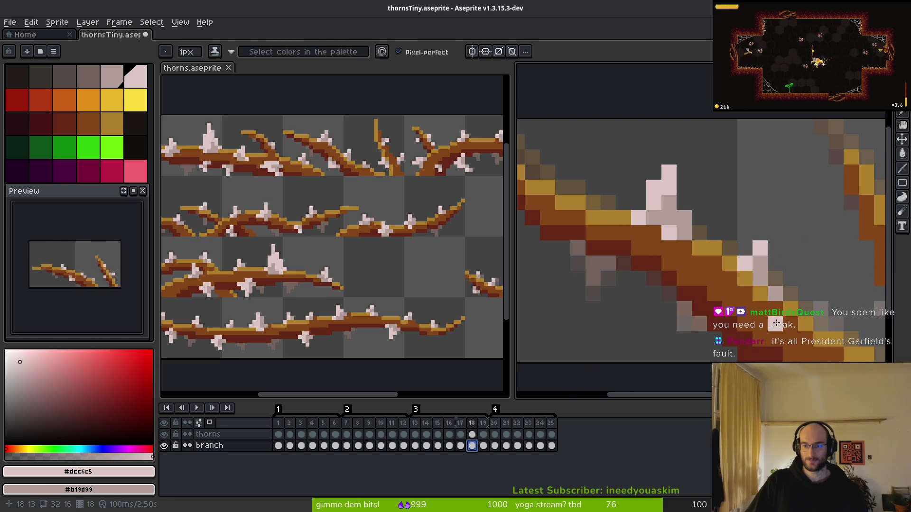
{"action": "left_click", "coordinate": [745, 278], "text": "alt"}
{"action": "scroll", "coordinate": [767, 314], "scroll_direction": "down", "scroll_amount": 4}
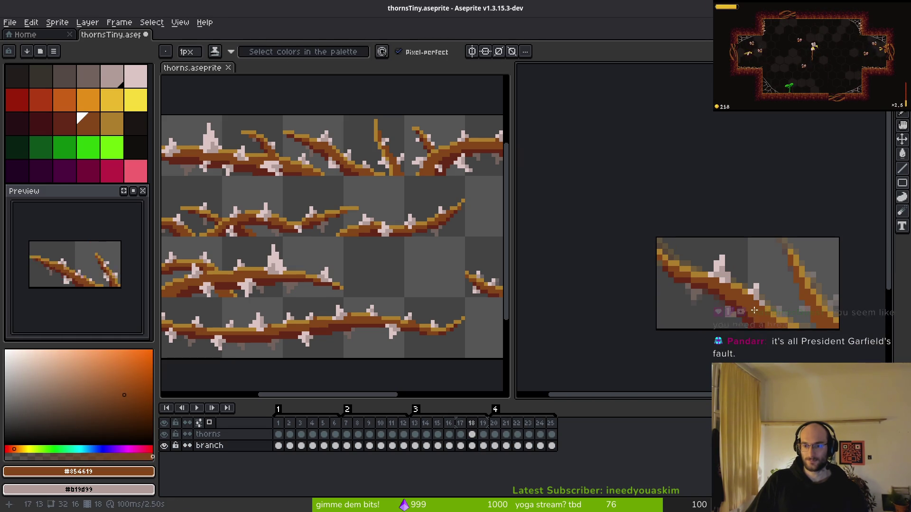
{"action": "left_click", "coordinate": [762, 292], "text": "alt"}
{"action": "scroll", "coordinate": [758, 311], "scroll_direction": "up", "scroll_amount": 4}
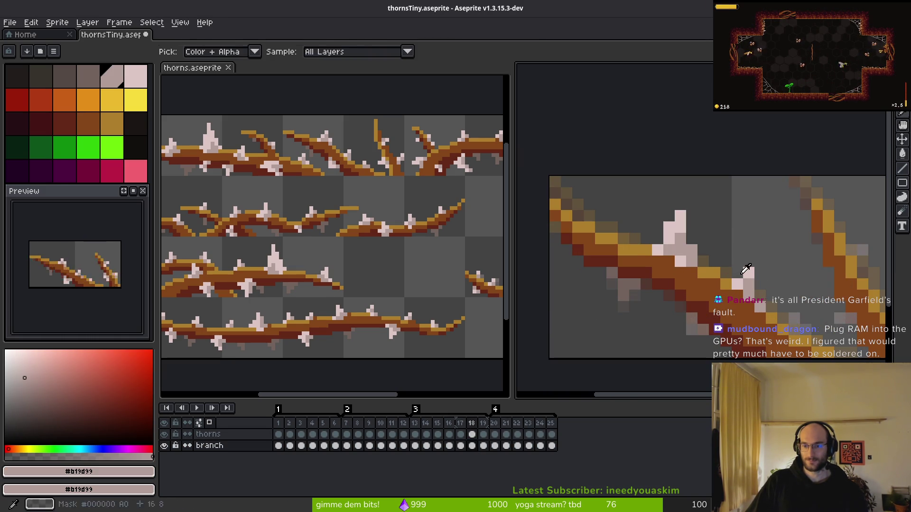
{"action": "left_click", "coordinate": [753, 291], "text": "alt"}
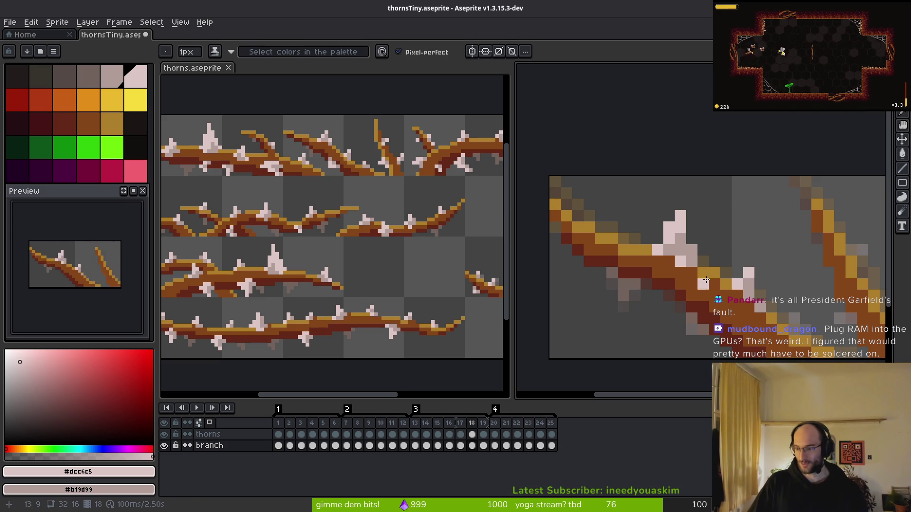
- Sample a colour from the canvas, return to the pencil, and select frame 20 on the branch layer
{"action": "scroll", "coordinate": [704, 299], "scroll_direction": "down", "scroll_amount": 2}
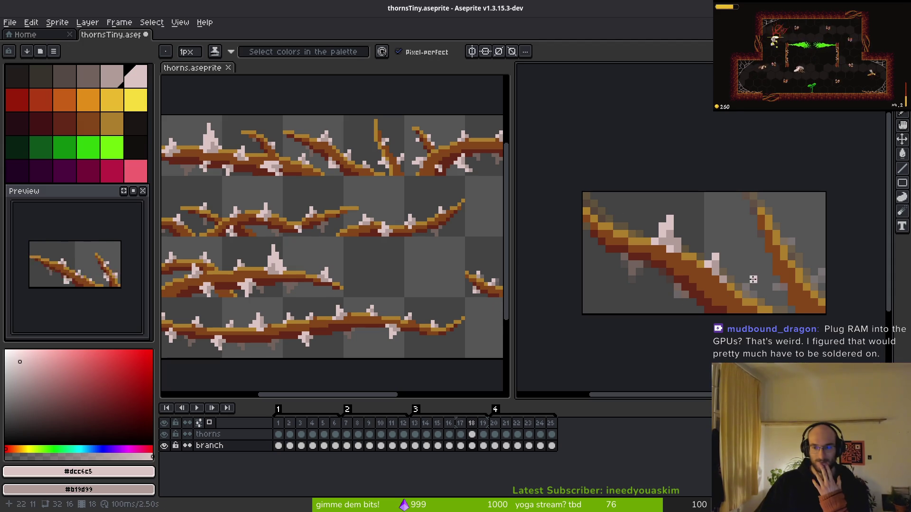
{"action": "scroll", "coordinate": [727, 299], "scroll_direction": "down", "scroll_amount": 2}
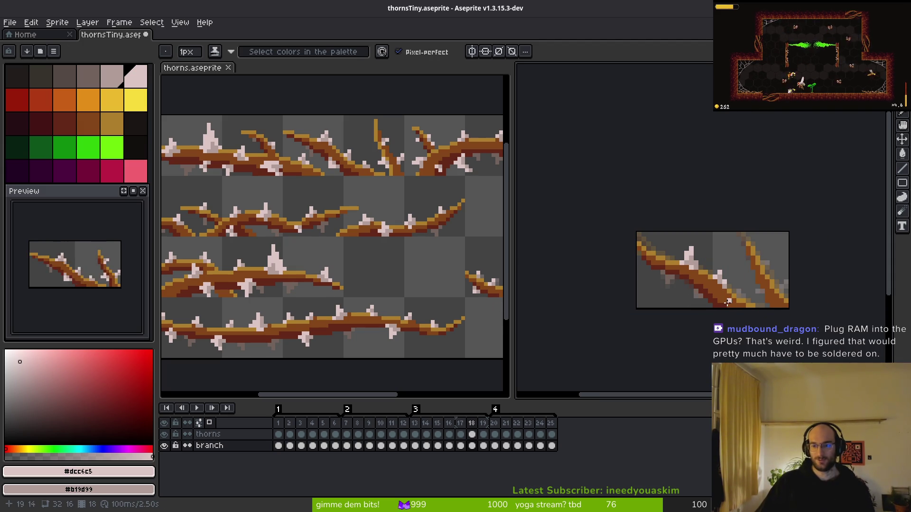
{"action": "key", "text": "i"}
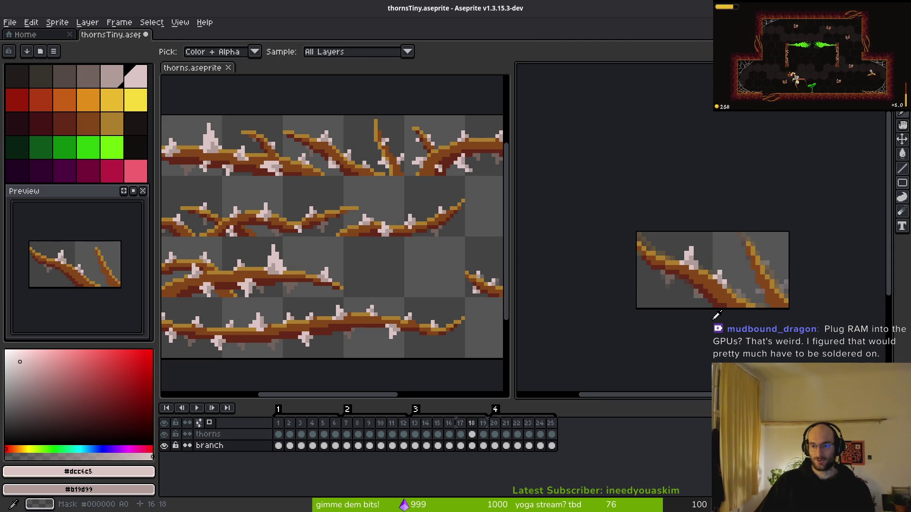
{"action": "key", "text": "b"}
{"action": "scroll", "coordinate": [653, 319], "scroll_direction": "up", "scroll_amount": 2}
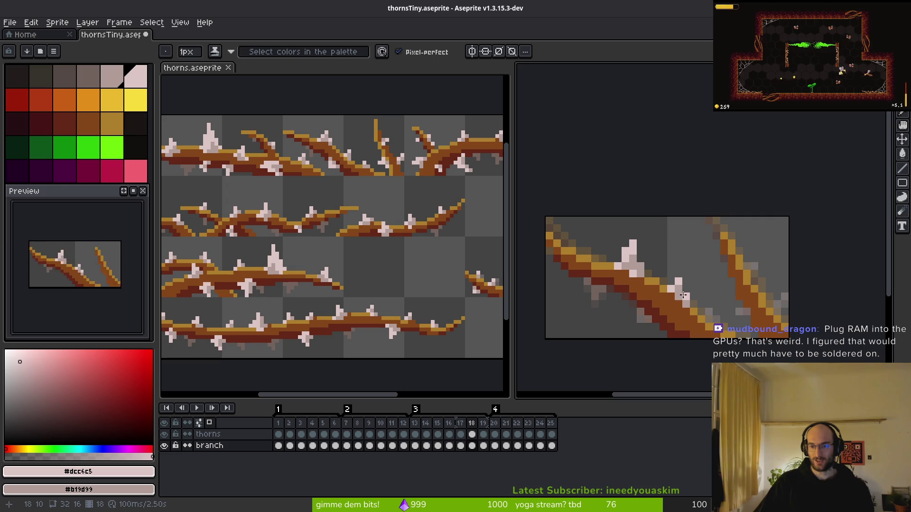
{"action": "scroll", "coordinate": [696, 316], "scroll_direction": "down", "scroll_amount": 3}
{"action": "scroll", "coordinate": [686, 305], "scroll_direction": "up", "scroll_amount": 3}
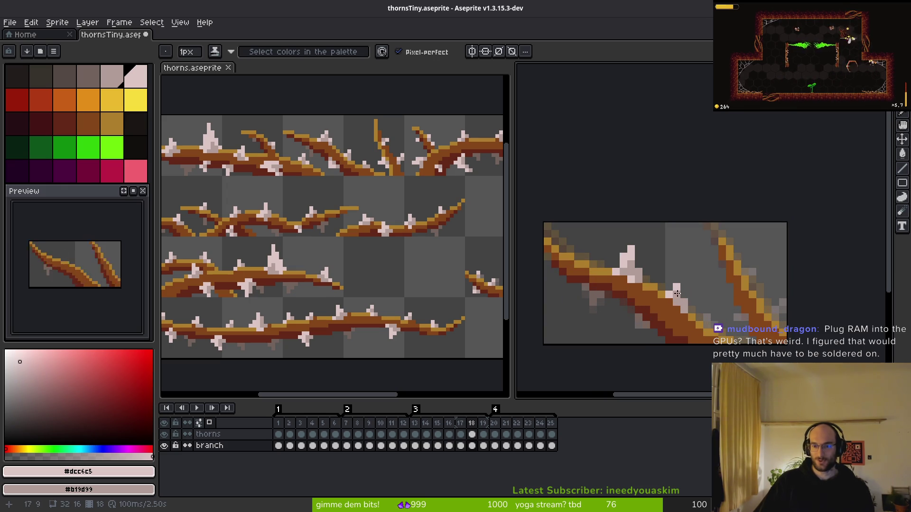
{"action": "left_click", "coordinate": [495, 445]}
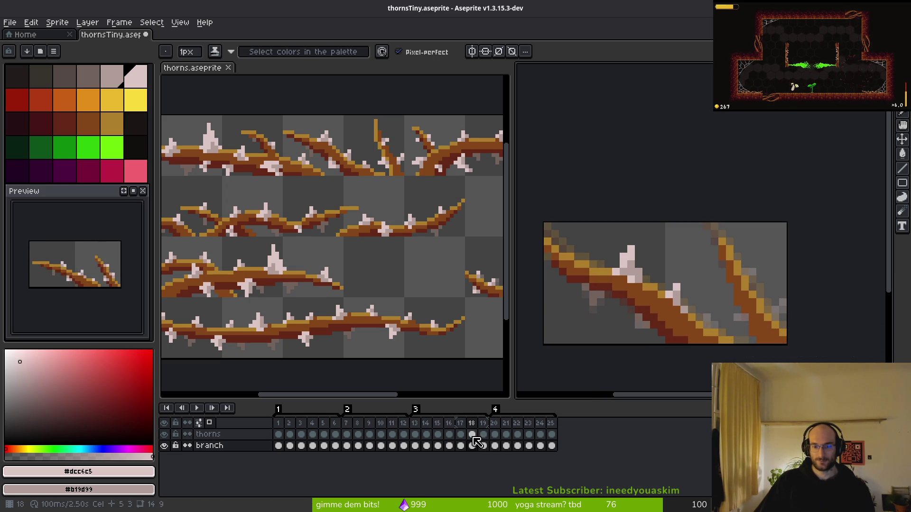
- On the thorns layer, flick between frames 17–19 and settle on frame 18
{"action": "key", "text": "Up"}
{"action": "key", "text": "Left"}
{"action": "key", "text": "i"}
{"action": "key", "text": "Right"}
{"action": "key", "text": "Right"}
{"action": "key", "text": "Left"}
{"action": "key", "text": "Right"}
{"action": "key", "text": "b"}
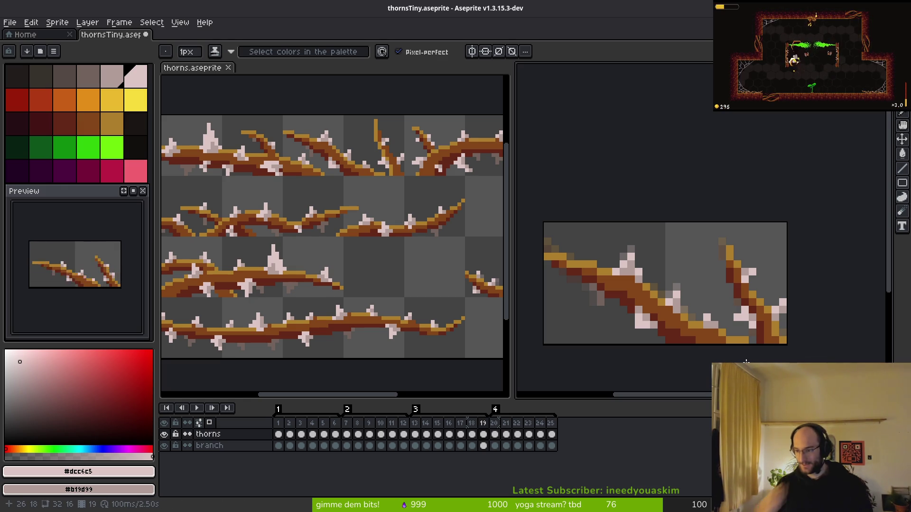
{"action": "key", "text": "comma"}
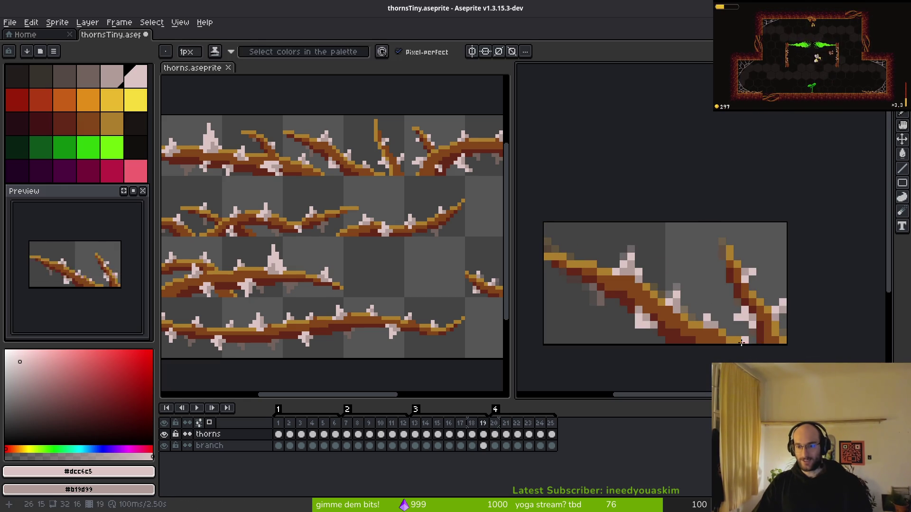
{"action": "scroll", "coordinate": [698, 287], "scroll_direction": "up", "scroll_amount": 2}
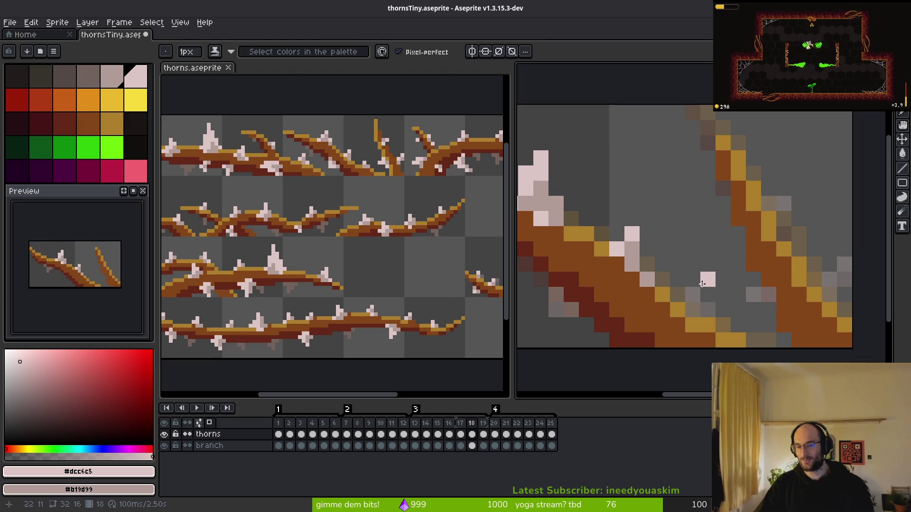
- Paint pale pink pixels for a new thorn near the fork, undoing and redrawing them
{"action": "left_click_drag", "start_coordinate": [694, 284], "coordinate": [692, 295]}
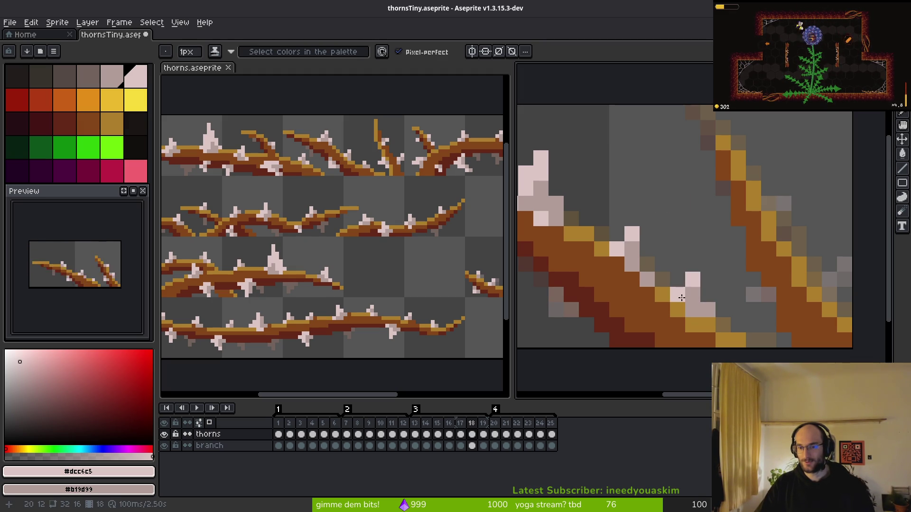
{"action": "scroll", "coordinate": [709, 316], "scroll_direction": "down", "scroll_amount": 2}
{"action": "scroll", "coordinate": [710, 317], "scroll_direction": "up", "scroll_amount": 1}
{"action": "scroll", "coordinate": [671, 296], "scroll_direction": "down", "scroll_amount": 2}
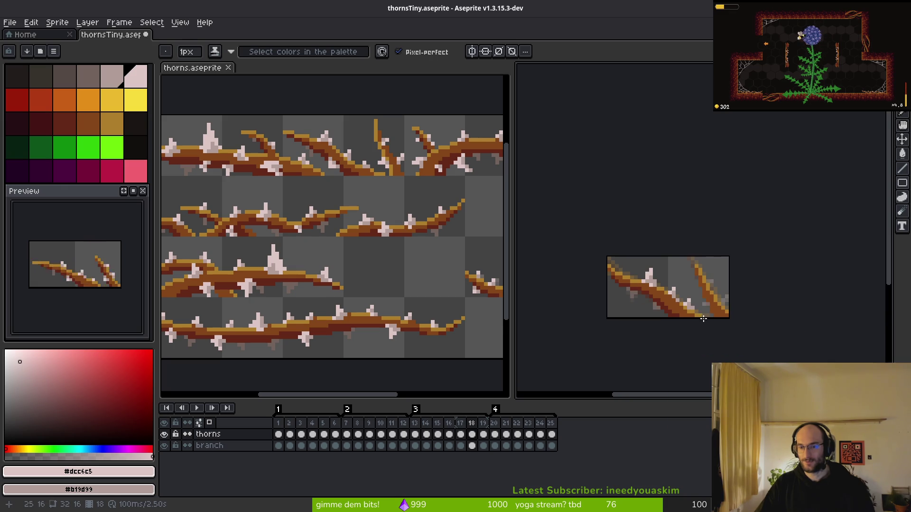
{"action": "scroll", "coordinate": [709, 314], "scroll_direction": "up", "scroll_amount": 2}
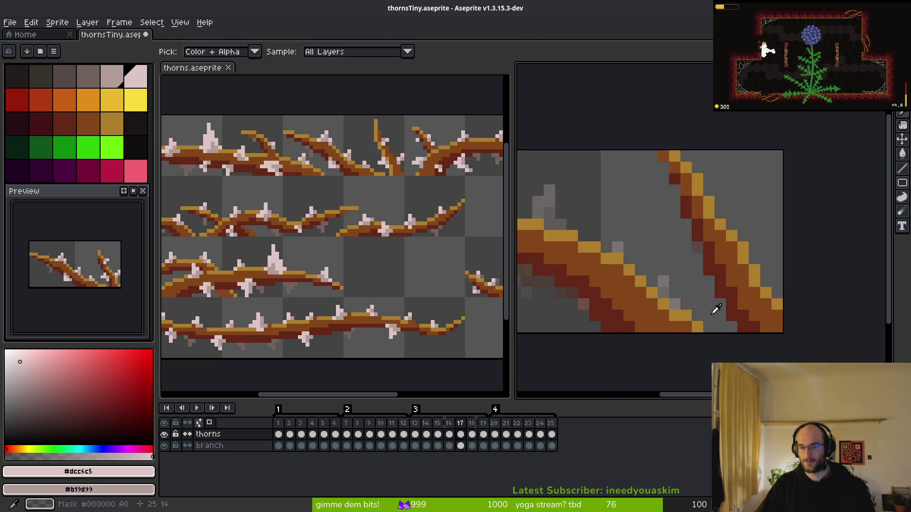
{"action": "key", "text": "ctrl+z"}
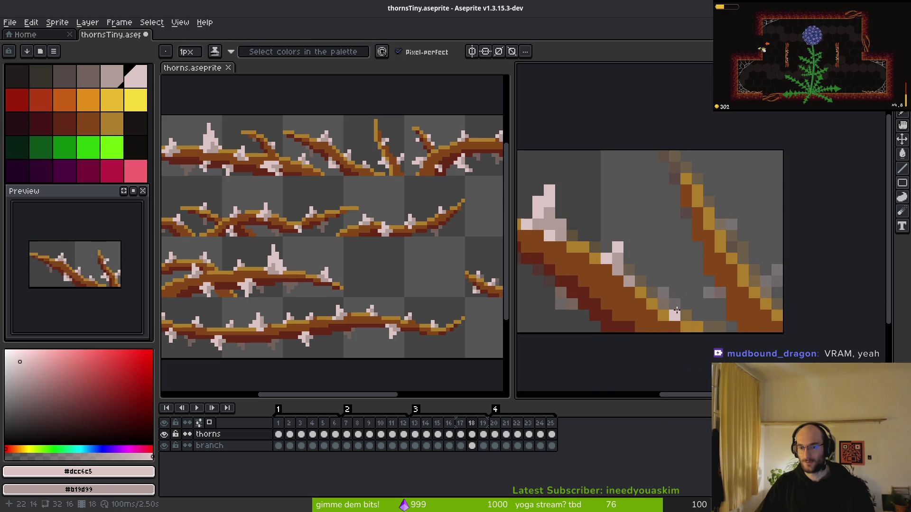
{"action": "left_click", "coordinate": [652, 303]}
{"action": "left_click", "coordinate": [663, 293]}
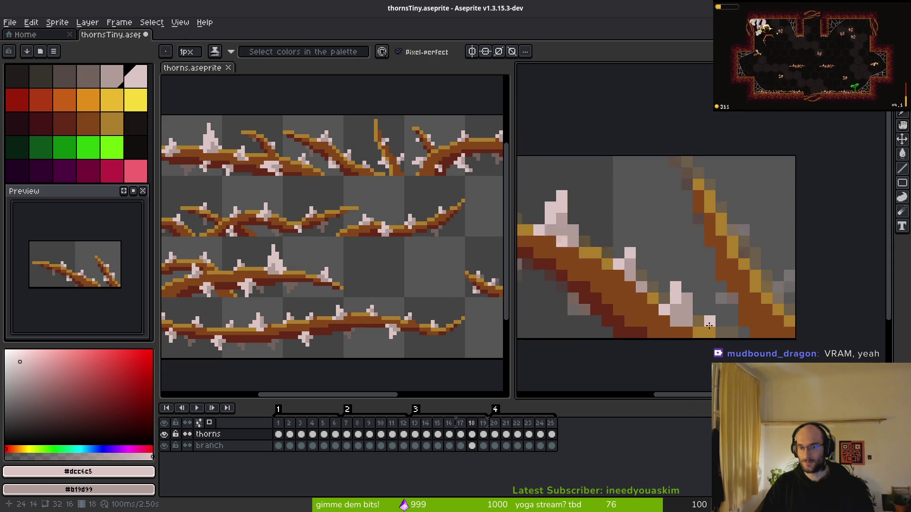
- Add a pale pink pixel at the thorn tip, then undo the last pencil stroke
{"action": "left_click", "coordinate": [742, 327]}
{"action": "key", "text": "e"}
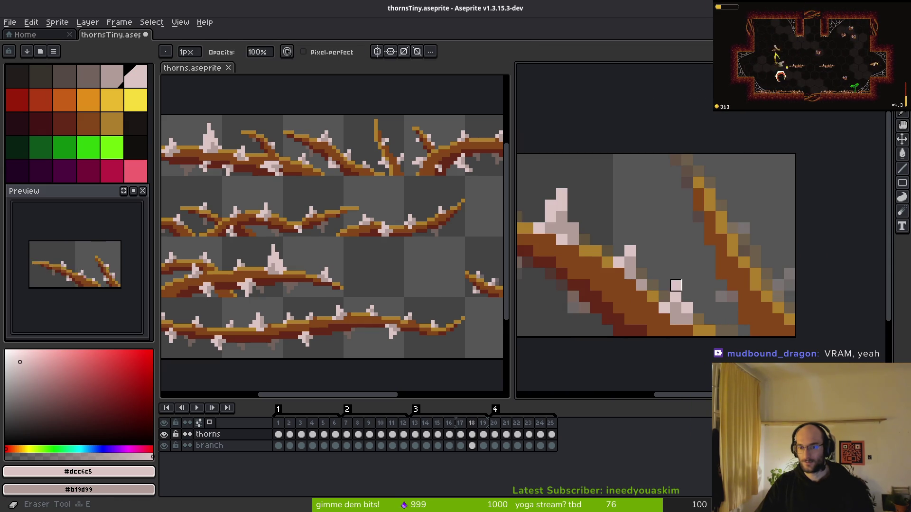
{"action": "key", "text": "b"}
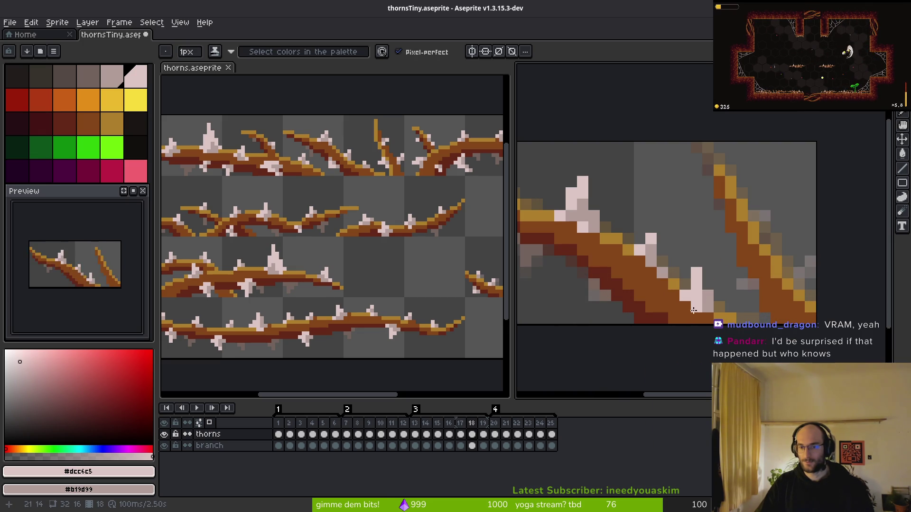
{"action": "scroll", "coordinate": [742, 316], "scroll_direction": "down", "scroll_amount": 3}
{"action": "key", "text": "alt"}
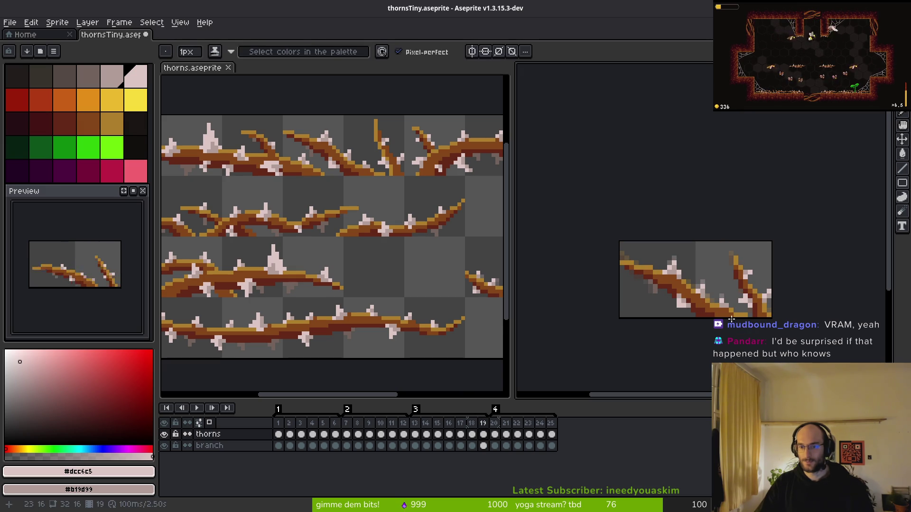
{"action": "scroll", "coordinate": [745, 320], "scroll_direction": "up", "scroll_amount": 4}
{"action": "scroll", "coordinate": [744, 318], "scroll_direction": "up", "scroll_amount": 1}
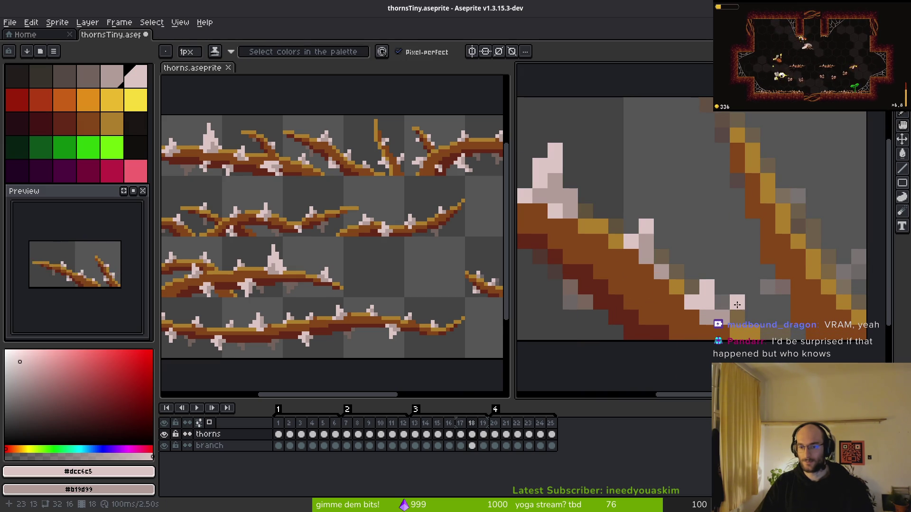
{"action": "key", "text": "ctrl+z"}
{"action": "key", "text": "ctrl+z"}
{"action": "key", "text": "ctrl+z"}
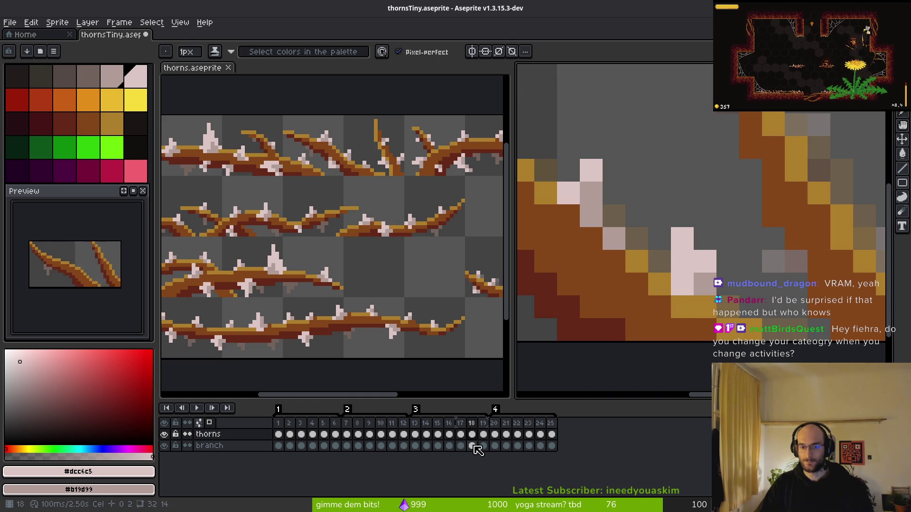
- Sample brown #854619 on the branch layer, then pale pink #dcc6c5 on the thorns layer, and save
{"action": "left_click", "coordinate": [471, 446]}
{"action": "left_click", "coordinate": [659, 330], "text": "alt"}
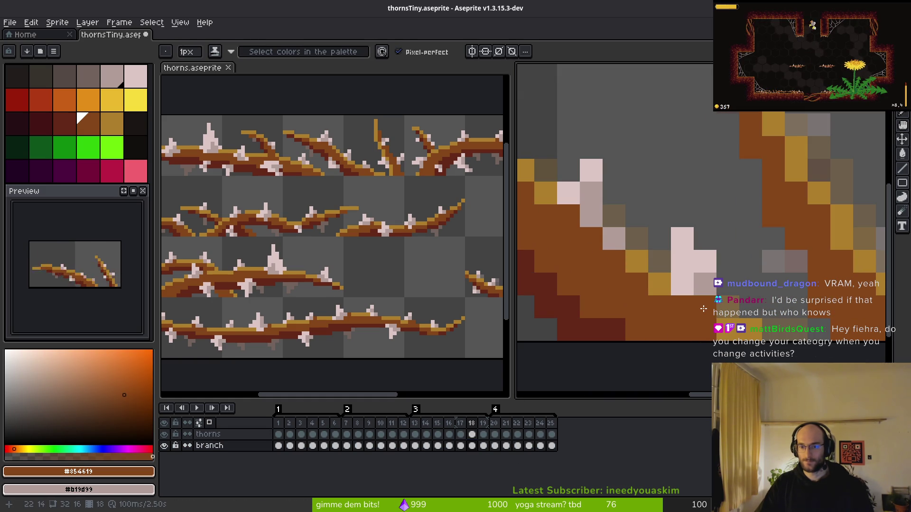
{"action": "scroll", "coordinate": [687, 328], "scroll_direction": "down", "scroll_amount": 4}
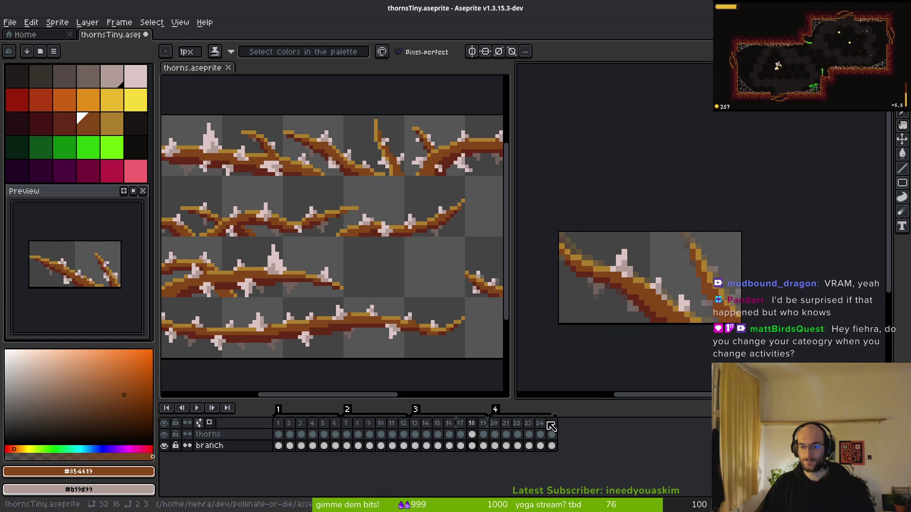
{"action": "left_click", "coordinate": [472, 434]}
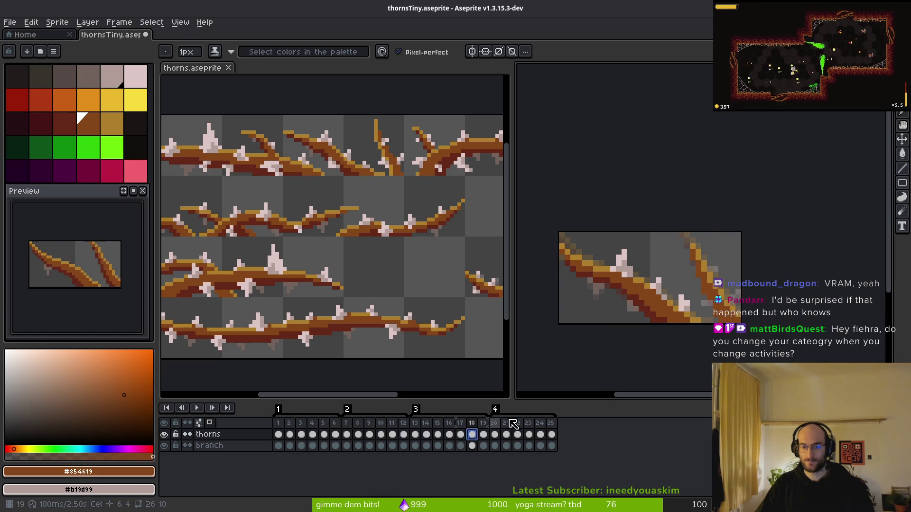
{"action": "left_click", "coordinate": [658, 283], "text": "alt"}
{"action": "key", "text": "ctrl+s"}
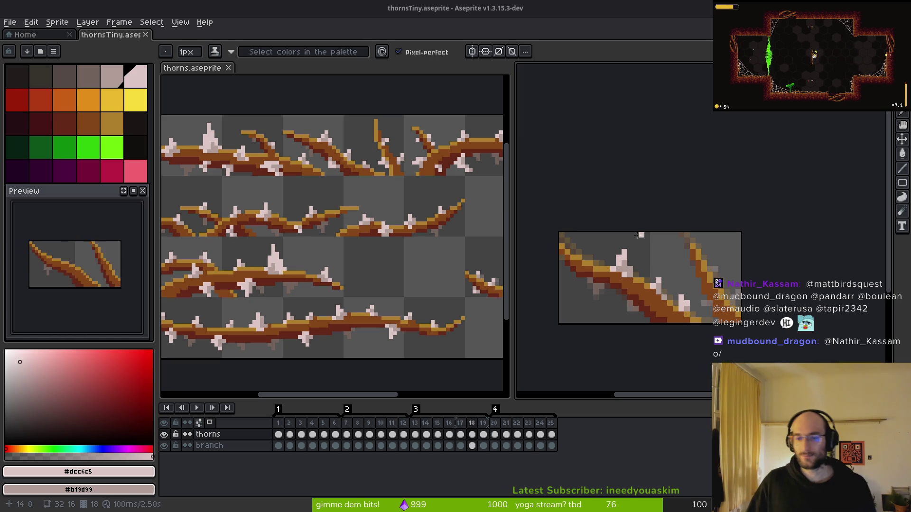
- Compare frame 18's thorns against frames 16 and 17
{"action": "left_click_drag", "start_coordinate": [700, 307], "coordinate": [684, 300]}
{"action": "scroll", "coordinate": [682, 298], "scroll_direction": "down", "scroll_amount": 1}
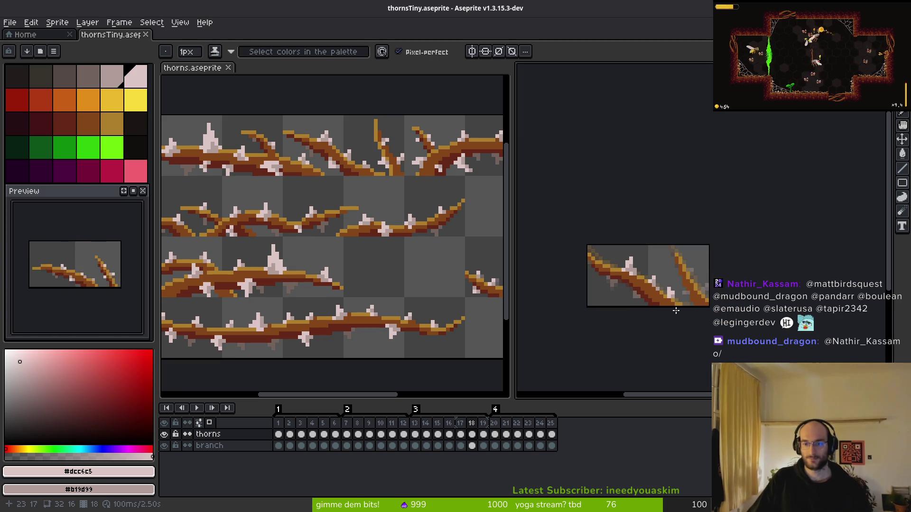
{"action": "scroll", "coordinate": [671, 310], "scroll_direction": "down", "scroll_amount": 1}
{"action": "key", "text": "Left"}
{"action": "key", "text": "alt"}
{"action": "key", "text": "Right"}
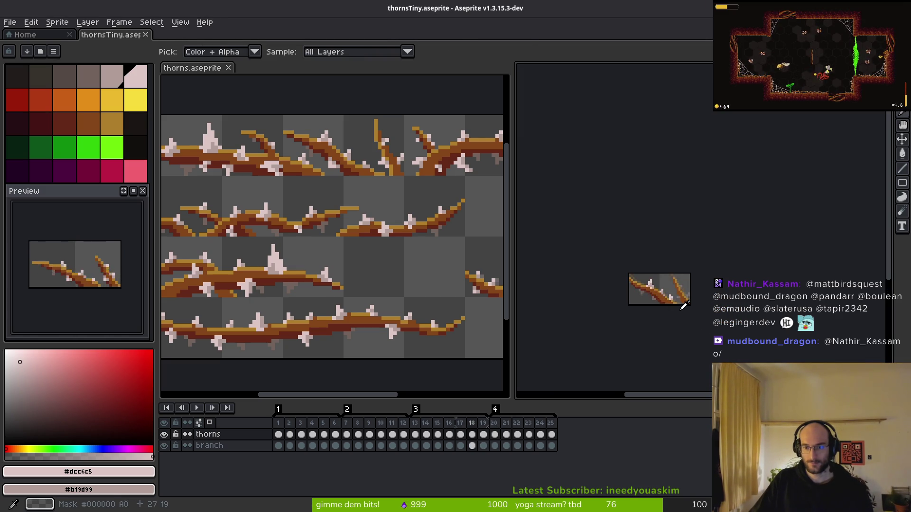
{"action": "scroll", "coordinate": [667, 306], "scroll_direction": "up", "scroll_amount": 2}
{"action": "scroll", "coordinate": [672, 292], "scroll_direction": "up", "scroll_amount": 2}
{"action": "key", "text": "alt"}
{"action": "key", "text": "Left"}
{"action": "key", "text": "Left"}
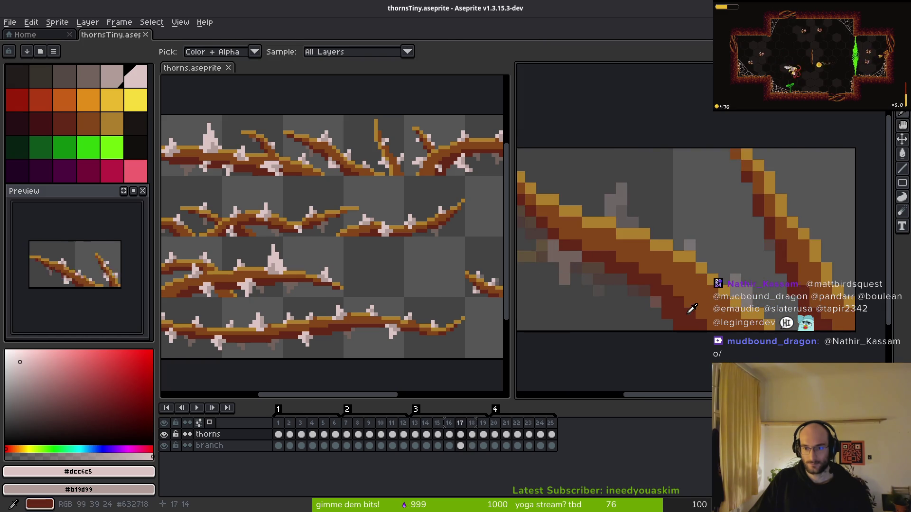
{"action": "key", "text": "Right"}
{"action": "key", "text": "Right"}
{"action": "scroll", "coordinate": [697, 308], "scroll_direction": "down", "scroll_amount": 3}
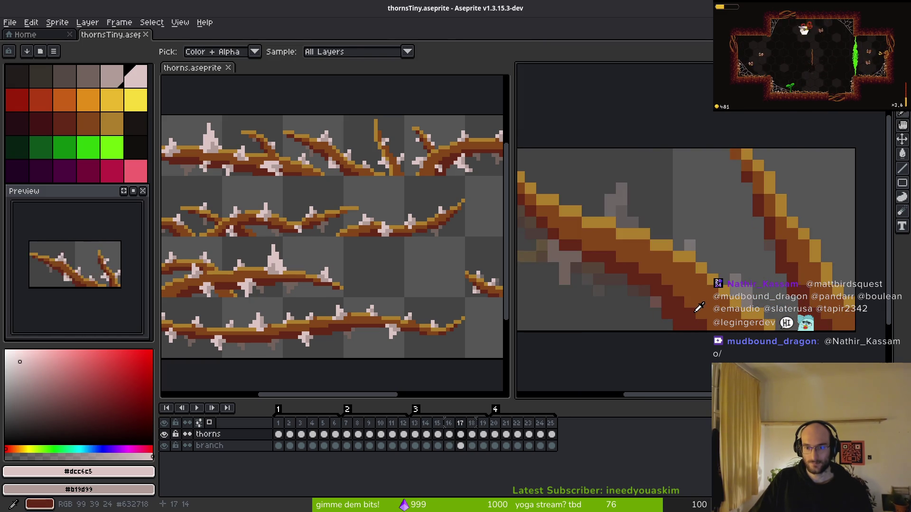
{"action": "scroll", "coordinate": [702, 306], "scroll_direction": "up", "scroll_amount": 3}
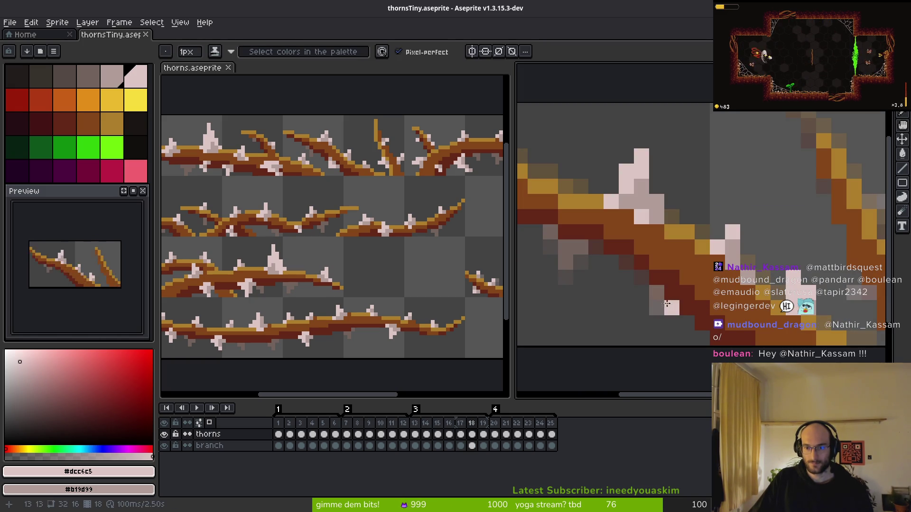
- Paint a short pale pink thorn stroke and pixel on frame 18, checking it against frame 19
{"action": "left_click_drag", "start_coordinate": [654, 308], "coordinate": [638, 308]}
{"action": "left_click", "coordinate": [667, 306]}
{"action": "scroll", "coordinate": [674, 325], "scroll_direction": "down", "scroll_amount": 3}
{"action": "key", "text": "Right"}
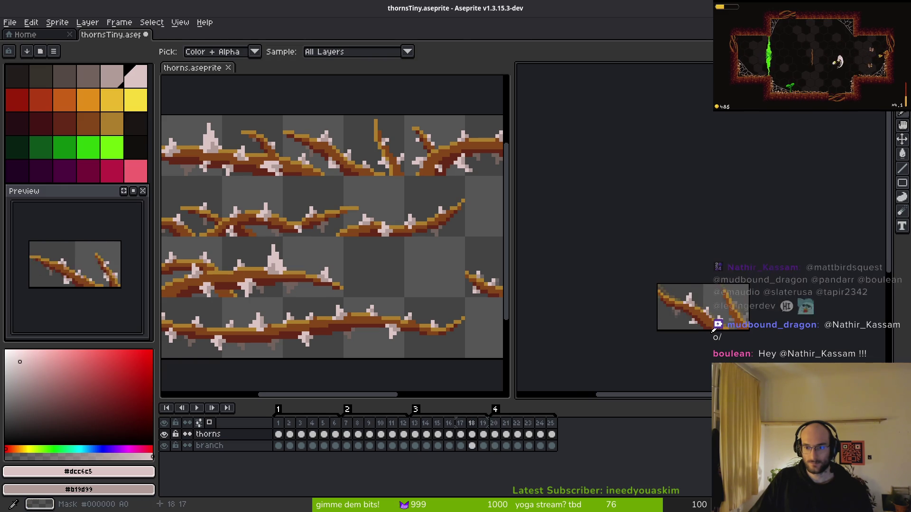
{"action": "key", "text": "b"}
{"action": "scroll", "coordinate": [701, 329], "scroll_direction": "up", "scroll_amount": 3}
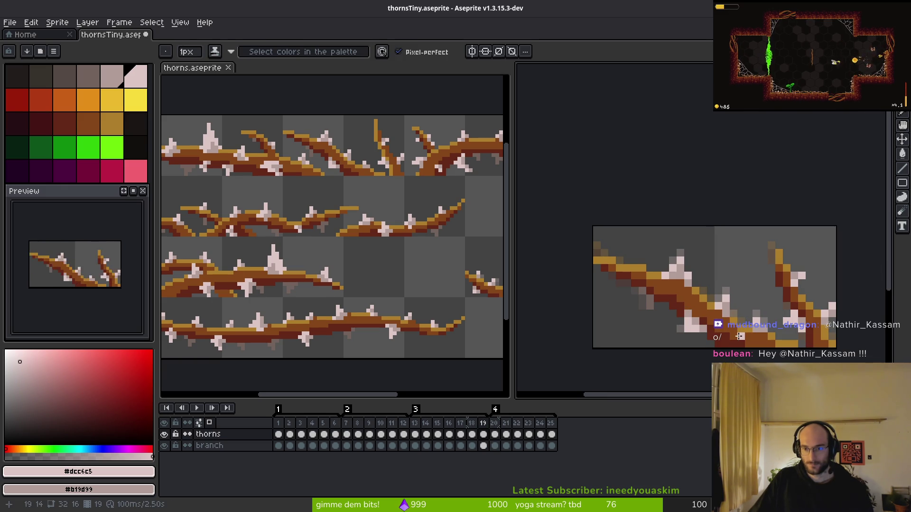
{"action": "key", "text": "Left"}
{"action": "key", "text": "alt"}
{"action": "key", "text": "Right"}
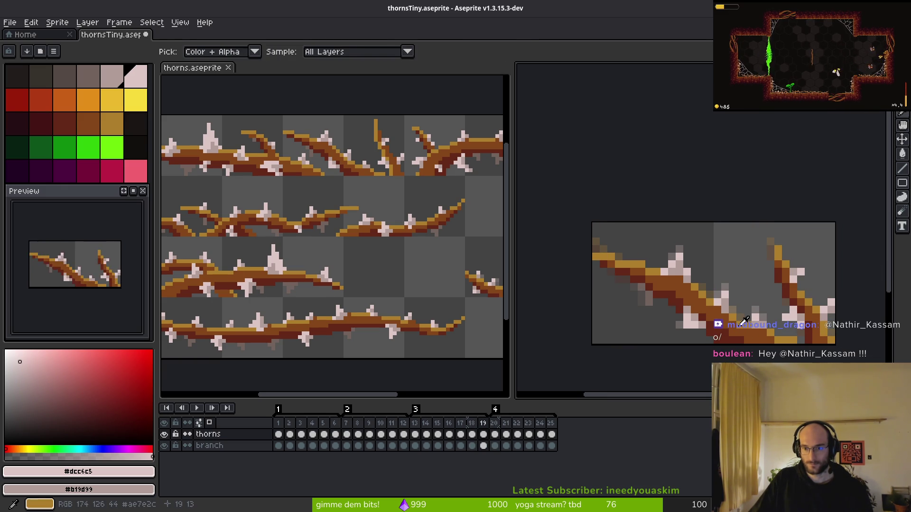
{"action": "key", "text": "Left"}
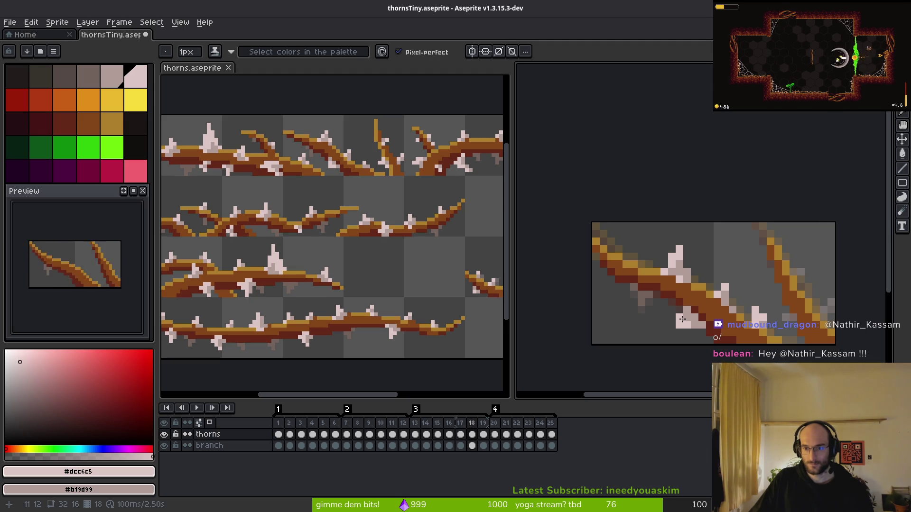
{"action": "scroll", "coordinate": [716, 332], "scroll_direction": "down", "scroll_amount": 2}
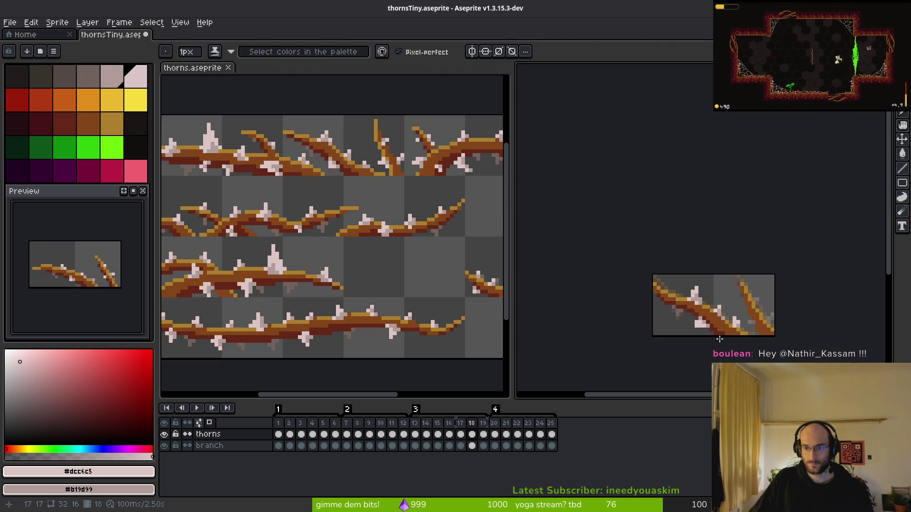
{"action": "scroll", "coordinate": [698, 328], "scroll_direction": "up", "scroll_amount": 1}
{"action": "scroll", "coordinate": [696, 328], "scroll_direction": "up", "scroll_amount": 1}
- Flick between frames 16–19 to check thorn motion, then eyedrop the branch's dark brown #632718
{"action": "key", "text": "comma"}
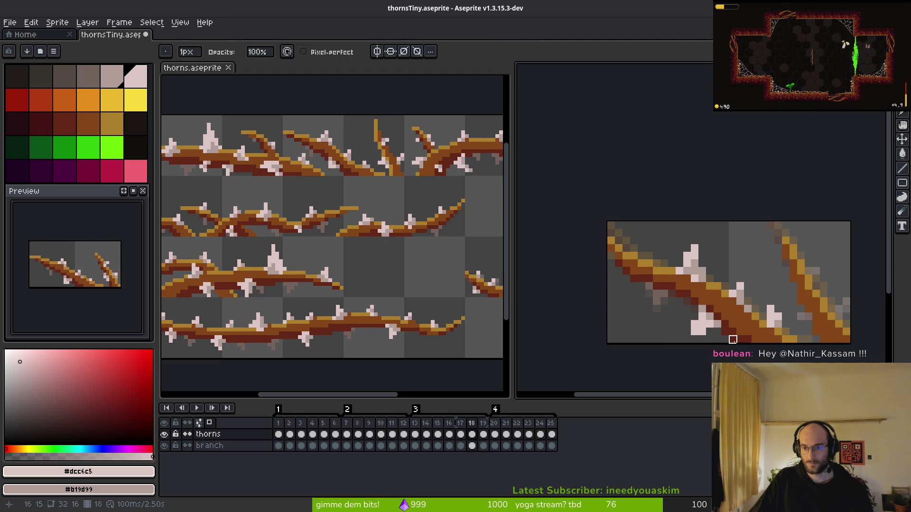
{"action": "scroll", "coordinate": [728, 338], "scroll_direction": "down", "scroll_amount": 2}
{"action": "key", "text": "period"}
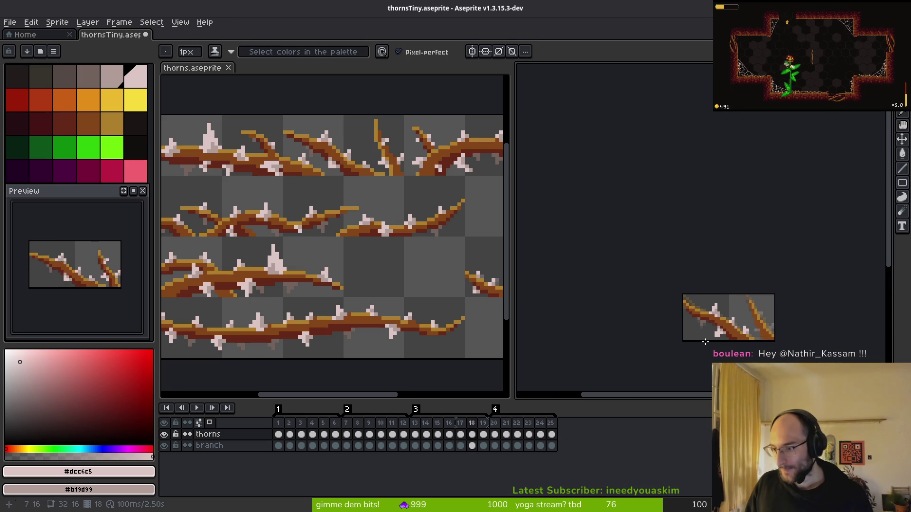
{"action": "scroll", "coordinate": [714, 331], "scroll_direction": "up", "scroll_amount": 2}
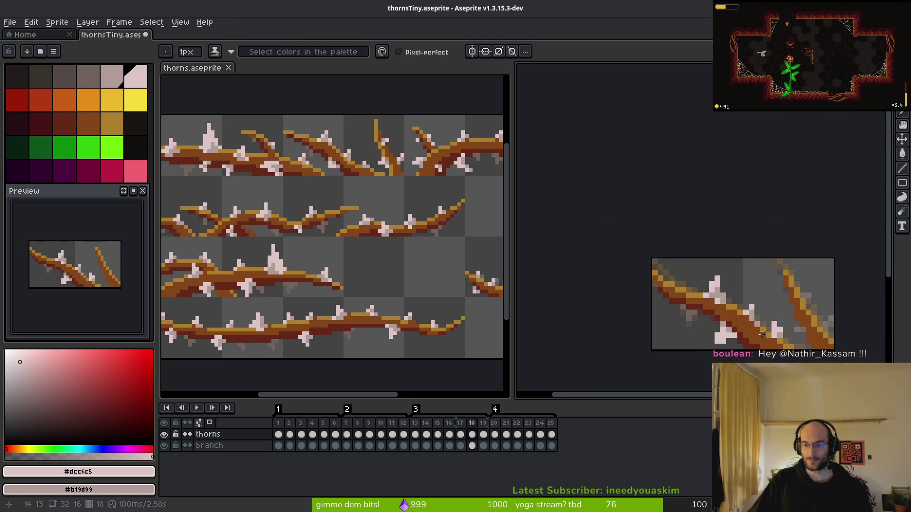
{"action": "key", "text": "comma"}
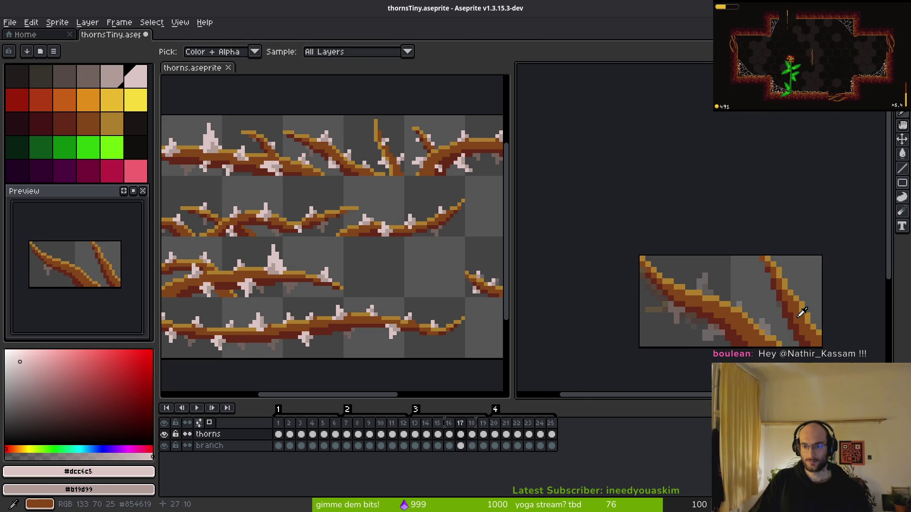
{"action": "key", "text": "period"}
{"action": "key", "text": "comma"}
{"action": "key", "text": "comma"}
{"action": "key", "text": "period"}
{"action": "key", "text": "period"}
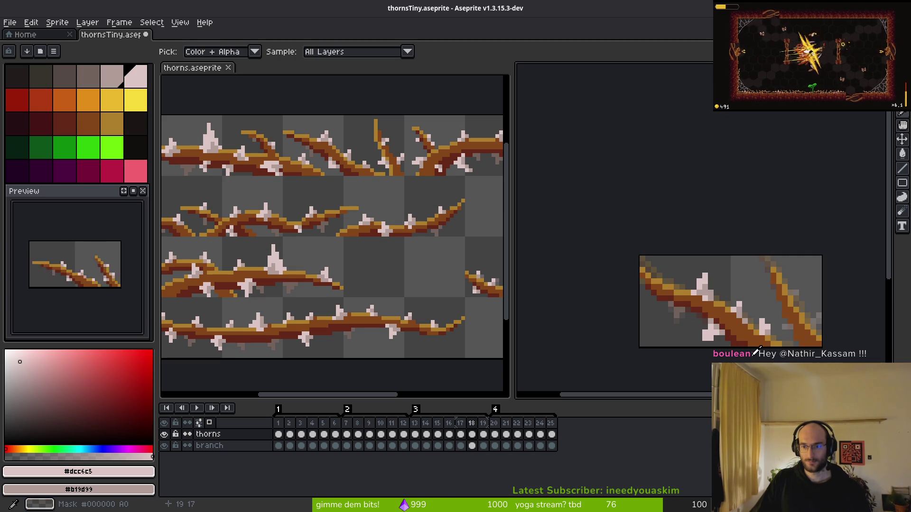
{"action": "key", "text": "comma"}
{"action": "key", "text": "period"}
{"action": "key", "text": "period"}
{"action": "key", "text": "comma"}
{"action": "key", "text": "period"}
{"action": "key", "text": "comma"}
{"action": "key", "text": "period"}
{"action": "key", "text": "comma"}
{"action": "key", "text": "period"}
{"action": "key", "text": "comma"}
{"action": "scroll", "coordinate": [755, 349], "scroll_direction": "right", "scroll_amount": 5}
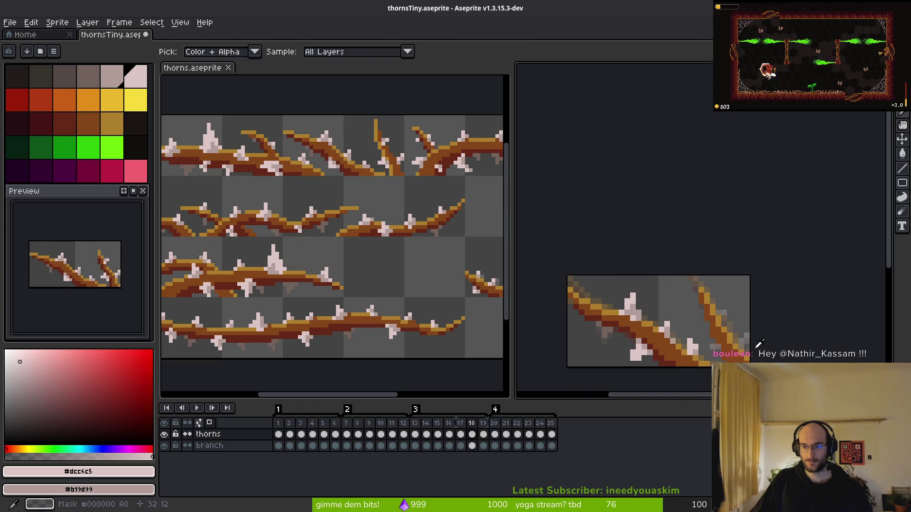
{"action": "scroll", "coordinate": [759, 342], "scroll_direction": "up", "scroll_amount": 4}
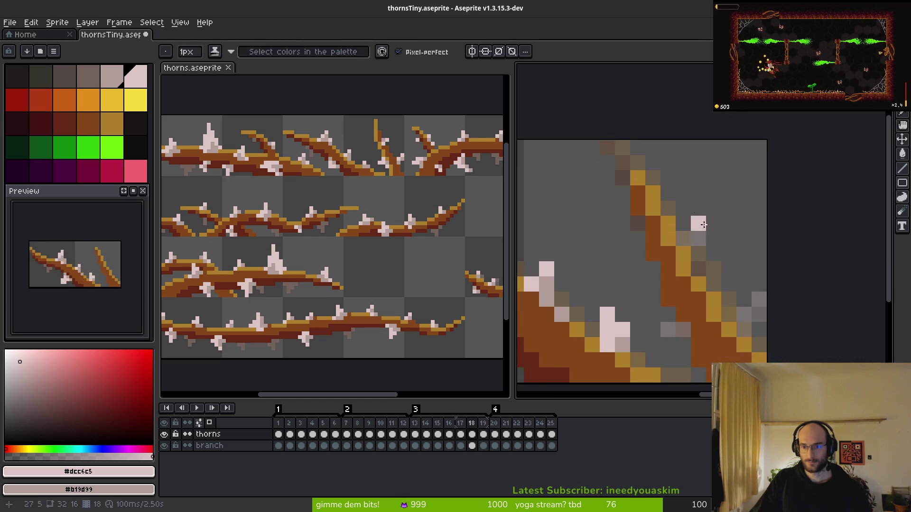
{"action": "left_click", "coordinate": [540, 365], "text": "alt"}
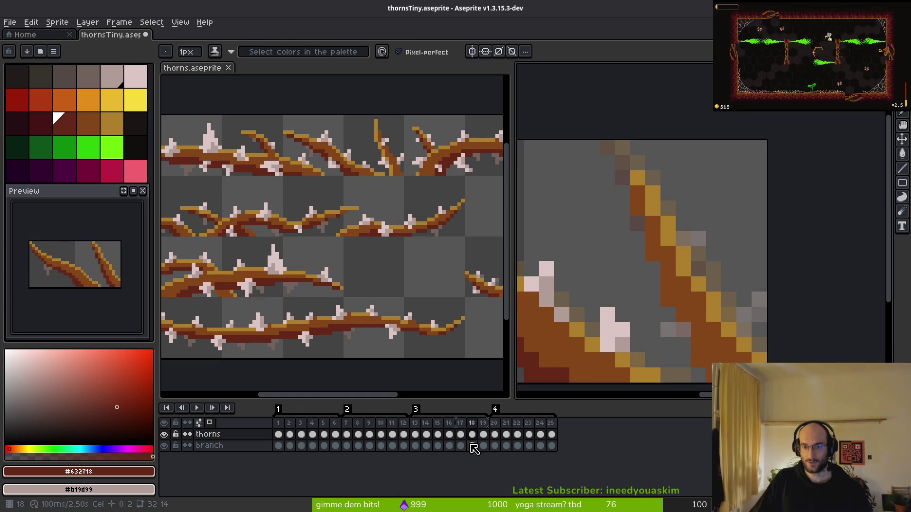
- On the branch layer, pencil dark brown pixels along the branch's left and lower edges
{"action": "left_click", "coordinate": [478, 446]}
{"action": "left_click", "coordinate": [637, 209]}
{"action": "left_click", "coordinate": [652, 254]}
{"action": "left_click", "coordinate": [668, 285]}
{"action": "left_click", "coordinate": [668, 300]}
{"action": "left_click", "coordinate": [683, 315]}
{"action": "left_click", "coordinate": [690, 320]}
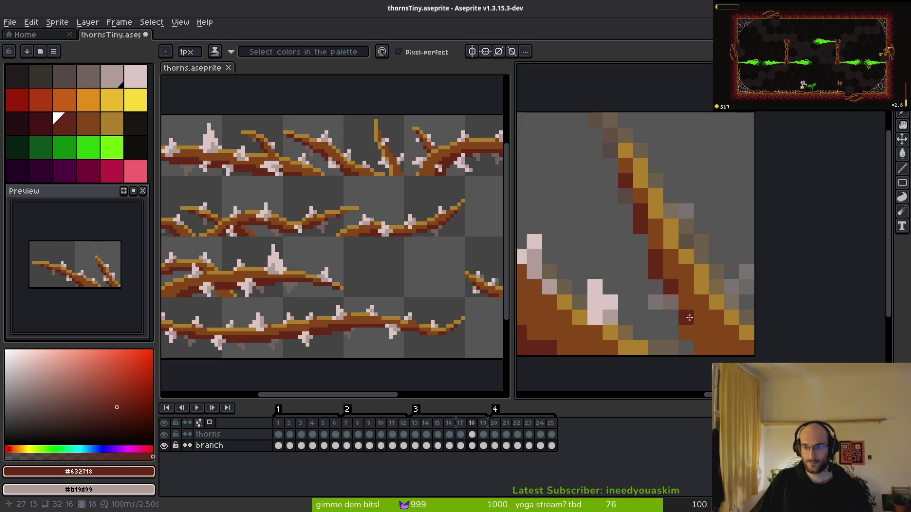
{"action": "left_click", "coordinate": [686, 332]}
{"action": "left_click", "coordinate": [686, 302]}
{"action": "left_click", "coordinate": [700, 348]}
{"action": "left_click", "coordinate": [699, 333]}
- Eyedrop the thorn's pale pink as drawing colour and greyish pink as second colour
{"action": "scroll", "coordinate": [723, 361], "scroll_direction": "down", "scroll_amount": 4}
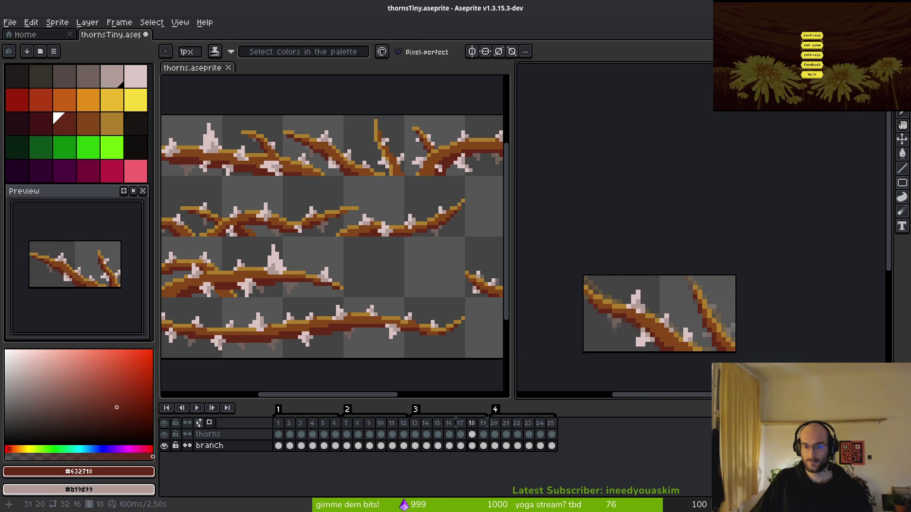
{"action": "scroll", "coordinate": [724, 349], "scroll_direction": "up", "scroll_amount": 4}
{"action": "right_click", "coordinate": [714, 336], "text": "alt"}
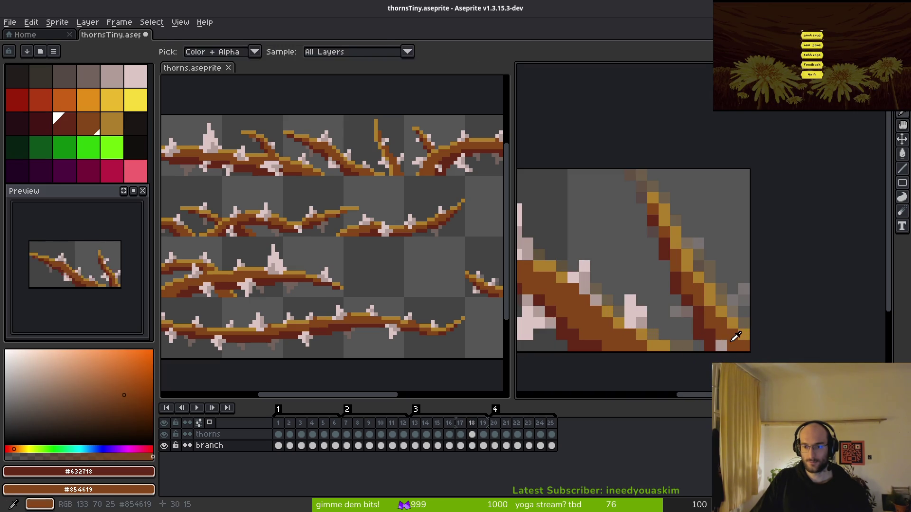
{"action": "scroll", "coordinate": [720, 337], "scroll_direction": "down", "scroll_amount": 3}
{"action": "scroll", "coordinate": [718, 340], "scroll_direction": "up", "scroll_amount": 3}
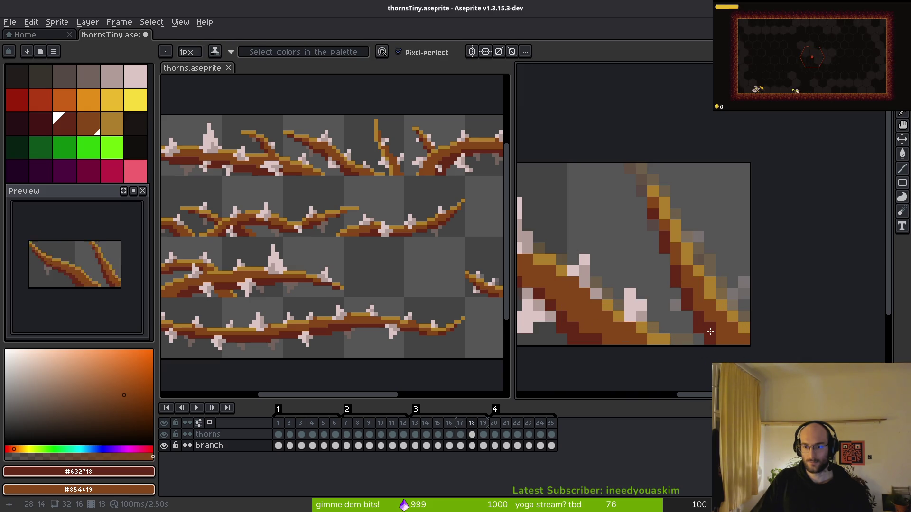
{"action": "scroll", "coordinate": [746, 351], "scroll_direction": "down", "scroll_amount": 3}
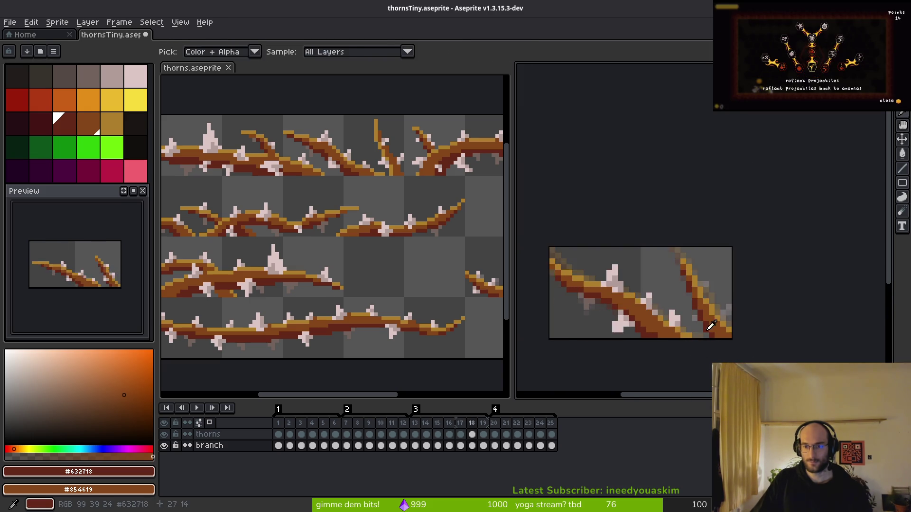
{"action": "scroll", "coordinate": [684, 295], "scroll_direction": "up", "scroll_amount": 3}
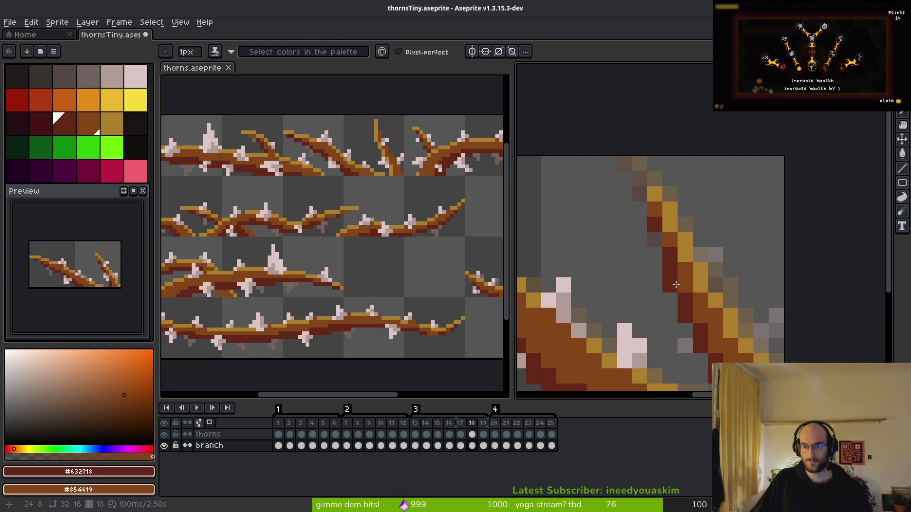
{"action": "scroll", "coordinate": [676, 284], "scroll_direction": "down", "scroll_amount": 3}
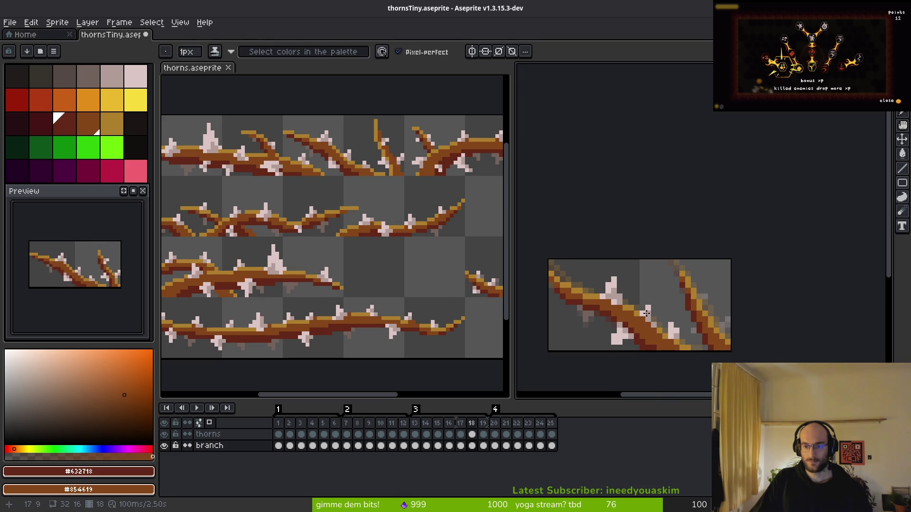
{"action": "left_click", "coordinate": [619, 282], "text": "alt"}
{"action": "right_click", "coordinate": [617, 290]}
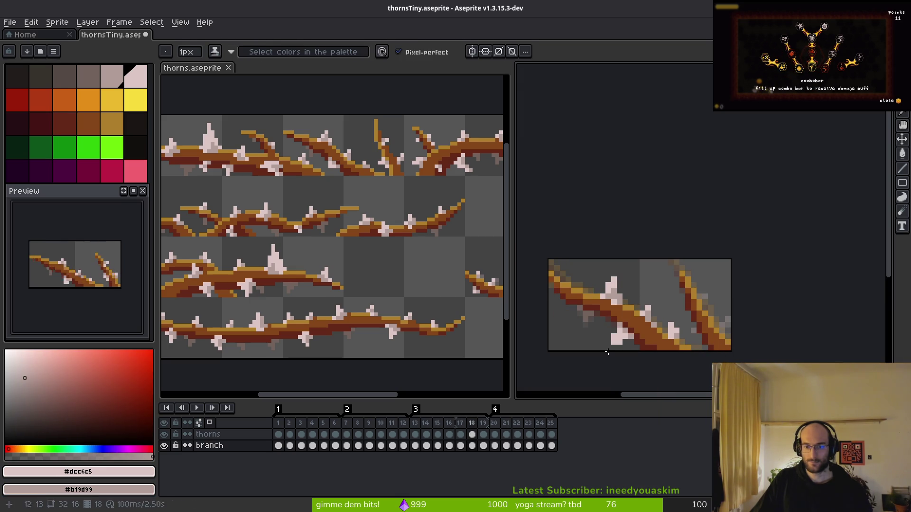
- On the thorns layer at frame 18, pencil a new pale pink thorn with greyish-pink shading
{"action": "left_click", "coordinate": [482, 434]}
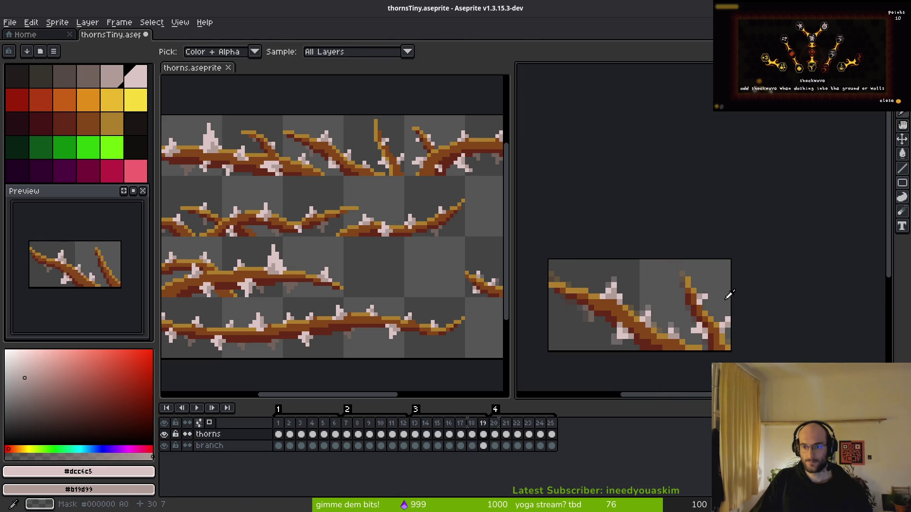
{"action": "scroll", "coordinate": [729, 295], "scroll_direction": "up", "scroll_amount": 5}
{"action": "key", "text": "Left"}
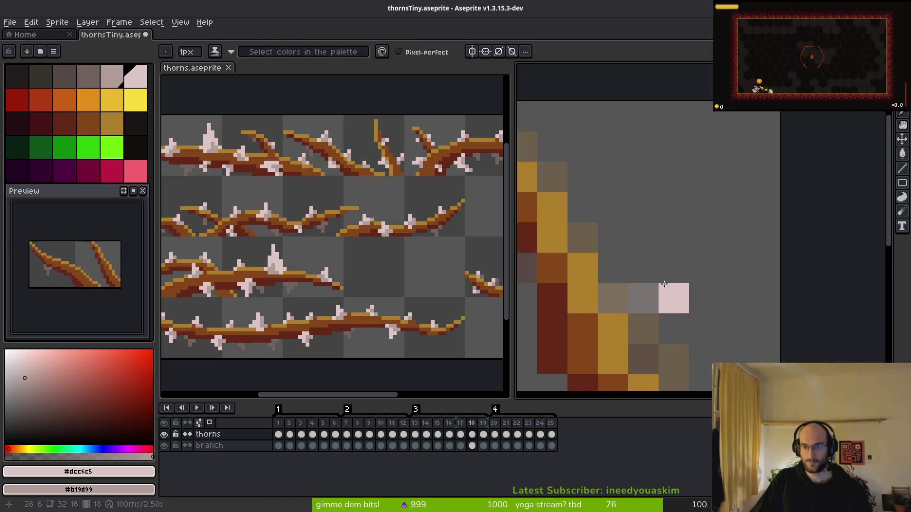
{"action": "left_click", "coordinate": [664, 287]}
{"action": "left_click", "coordinate": [613, 269]}
{"action": "right_click", "coordinate": [613, 298]}
{"action": "scroll", "coordinate": [659, 256], "scroll_direction": "down", "scroll_amount": 5}
{"action": "scroll", "coordinate": [655, 264], "scroll_direction": "up", "scroll_amount": 5}
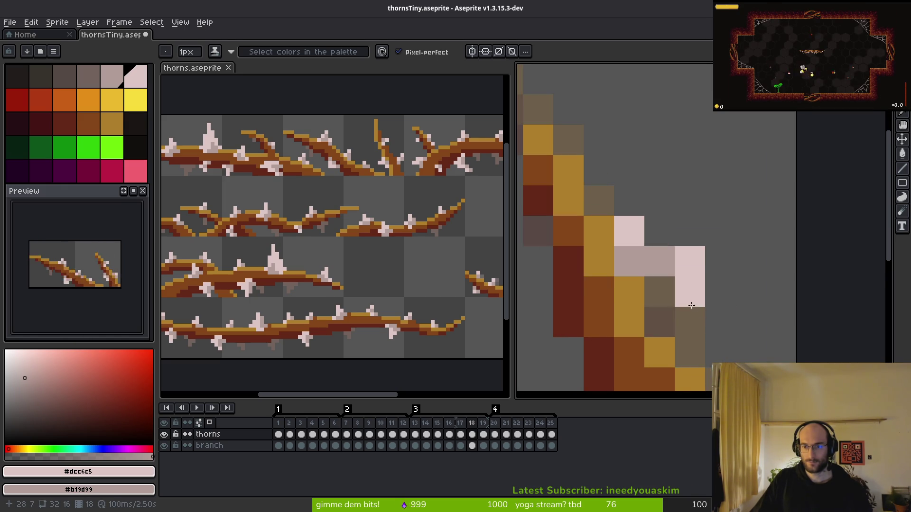
- Flip between frames 17, 18 and 19 to compare the thorn poses
{"action": "scroll", "coordinate": [704, 327], "scroll_direction": "down", "scroll_amount": 3}
{"action": "scroll", "coordinate": [704, 326], "scroll_direction": "down", "scroll_amount": 2}
{"action": "scroll", "coordinate": [704, 326], "scroll_direction": "up", "scroll_amount": 4}
{"action": "scroll", "coordinate": [712, 327], "scroll_direction": "down", "scroll_amount": 4}
{"action": "key", "text": "comma"}
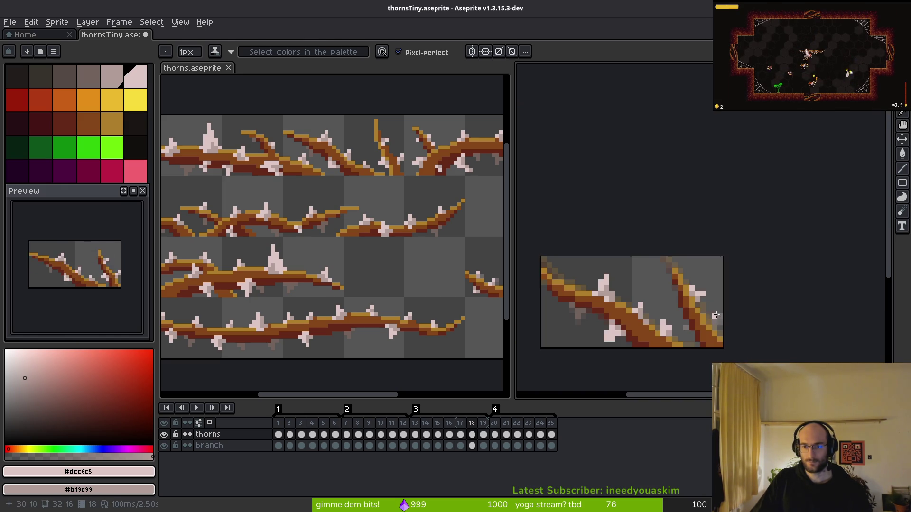
{"action": "key", "text": "alt"}
{"action": "key", "text": "period"}
{"action": "key", "text": "period"}
{"action": "key", "text": "comma"}
{"action": "key", "text": "period"}
{"action": "key", "text": "comma"}
{"action": "scroll", "coordinate": [716, 311], "scroll_direction": "up", "scroll_amount": 4}
- Reshape frame 18's thorn by painting and erasing pale pink pixels beside the branch
{"action": "left_click", "coordinate": [683, 260]}
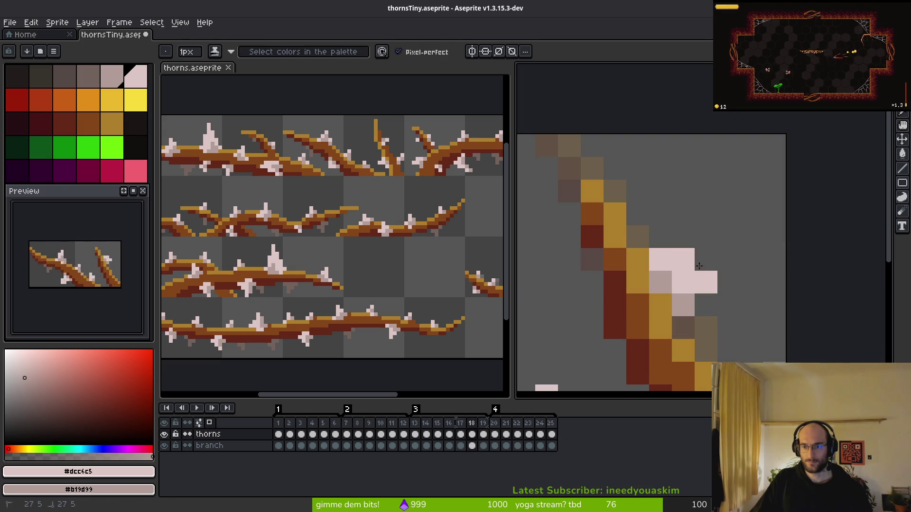
{"action": "left_click", "coordinate": [706, 260]}
{"action": "key", "text": "e"}
{"action": "left_click", "coordinate": [705, 283]}
{"action": "left_click", "coordinate": [683, 305]}
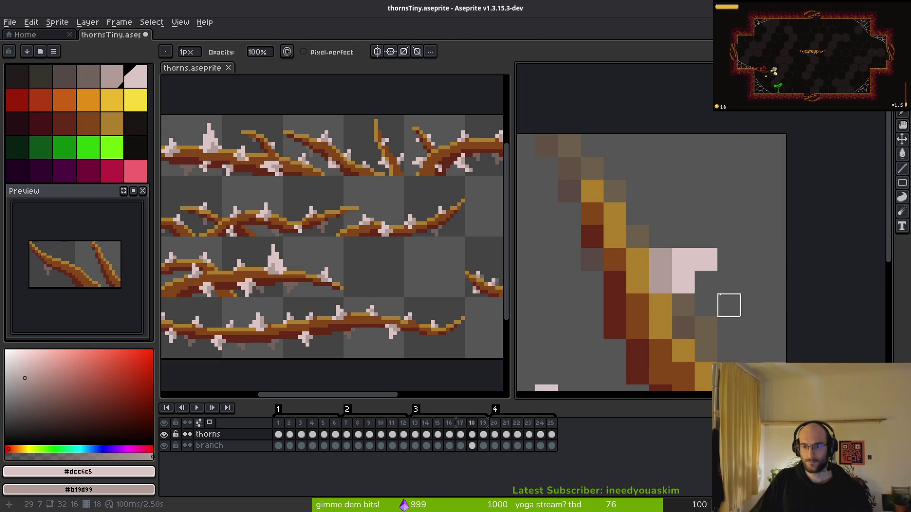
{"action": "left_click", "coordinate": [683, 282]}
{"action": "key", "text": "b"}
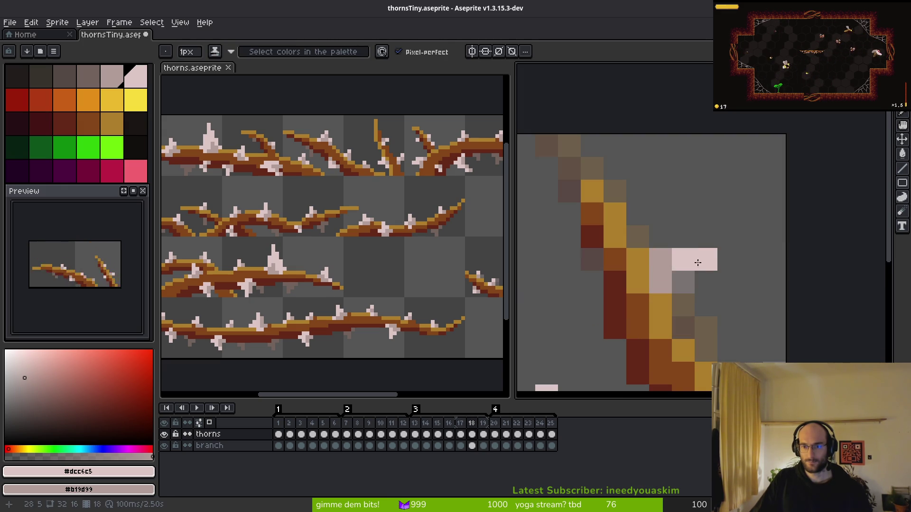
{"action": "left_click", "coordinate": [662, 281]}
{"action": "left_click", "coordinate": [683, 283]}
- Add a greyish-pink shade and a light pink pixel to the thorn, undoing and redoing to compare
{"action": "scroll", "coordinate": [762, 312], "scroll_direction": "down", "scroll_amount": 6}
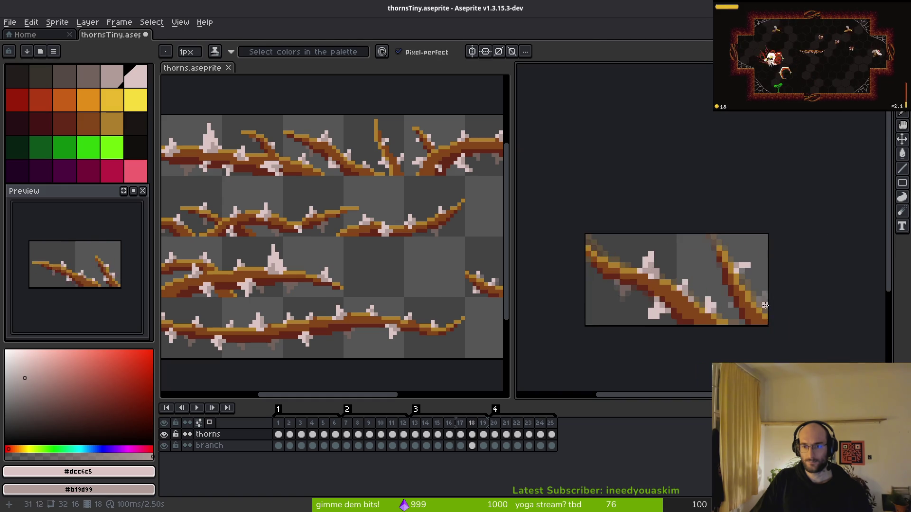
{"action": "scroll", "coordinate": [724, 287], "scroll_direction": "up", "scroll_amount": 3}
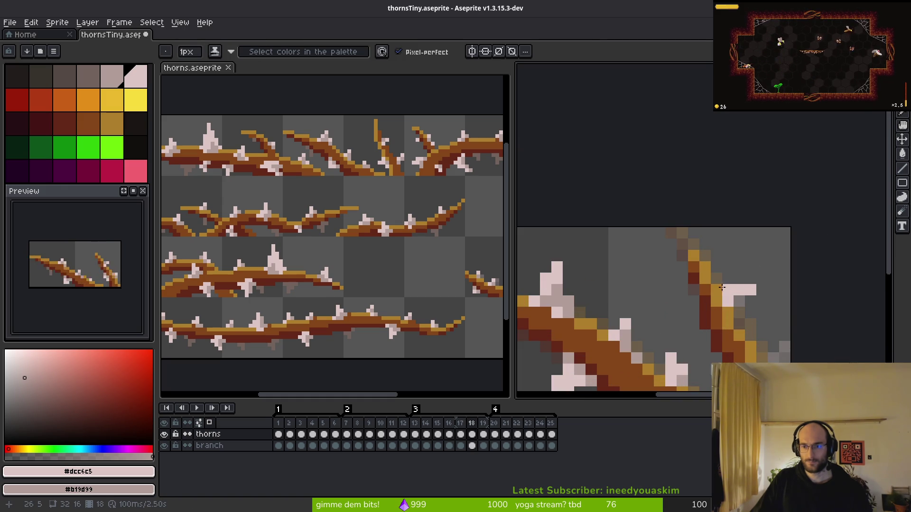
{"action": "scroll", "coordinate": [752, 311], "scroll_direction": "up", "scroll_amount": 2}
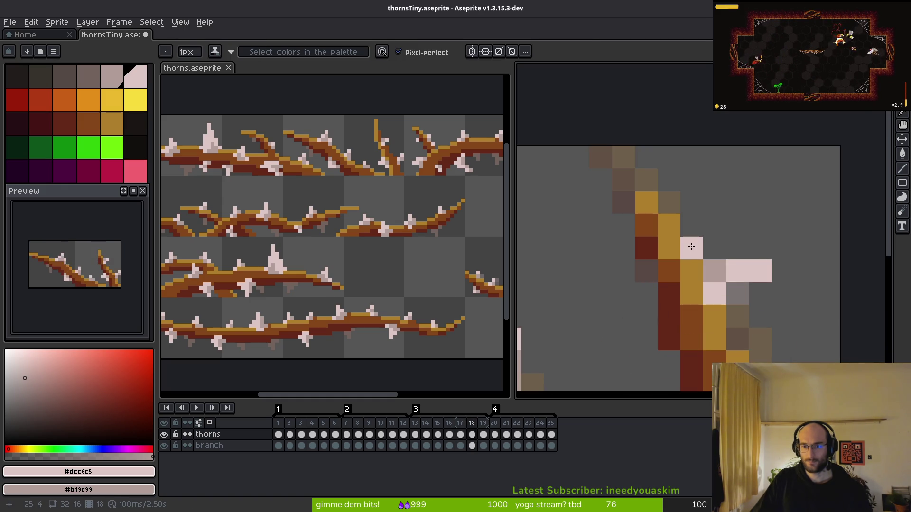
{"action": "right_click", "coordinate": [716, 294]}
{"action": "left_click", "coordinate": [715, 253]}
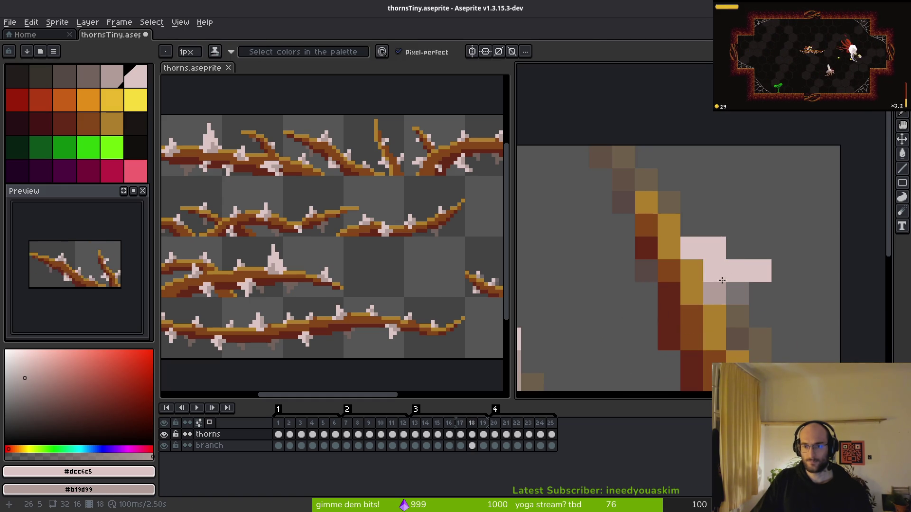
{"action": "scroll", "coordinate": [717, 264], "scroll_direction": "down", "scroll_amount": 5}
{"action": "scroll", "coordinate": [768, 321], "scroll_direction": "up", "scroll_amount": 2}
{"action": "scroll", "coordinate": [768, 321], "scroll_direction": "down", "scroll_amount": 2}
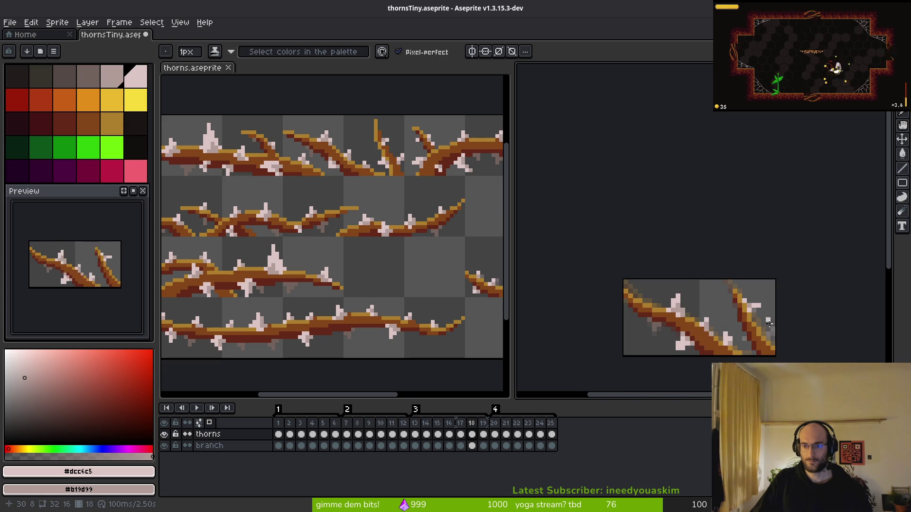
{"action": "scroll", "coordinate": [757, 311], "scroll_direction": "up", "scroll_amount": 1}
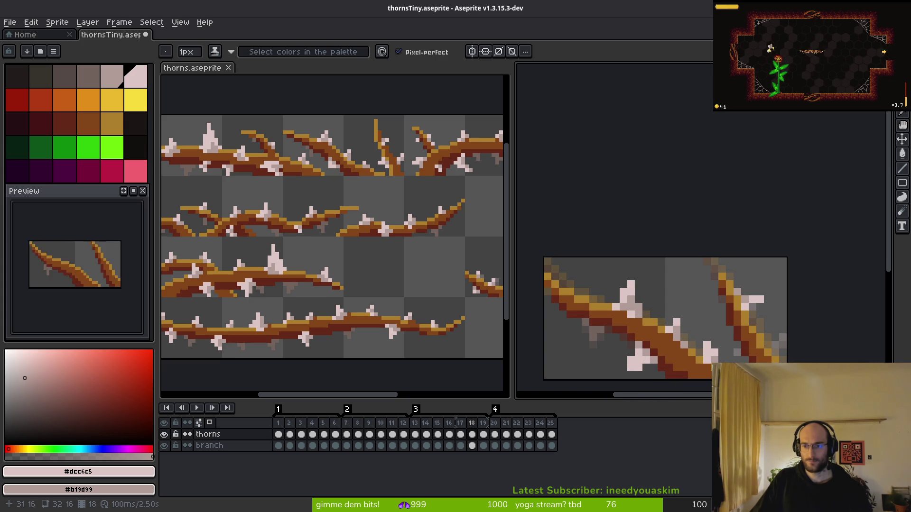
{"action": "scroll", "coordinate": [767, 327], "scroll_direction": "down", "scroll_amount": 2}
{"action": "scroll", "coordinate": [702, 295], "scroll_direction": "up", "scroll_amount": 2}
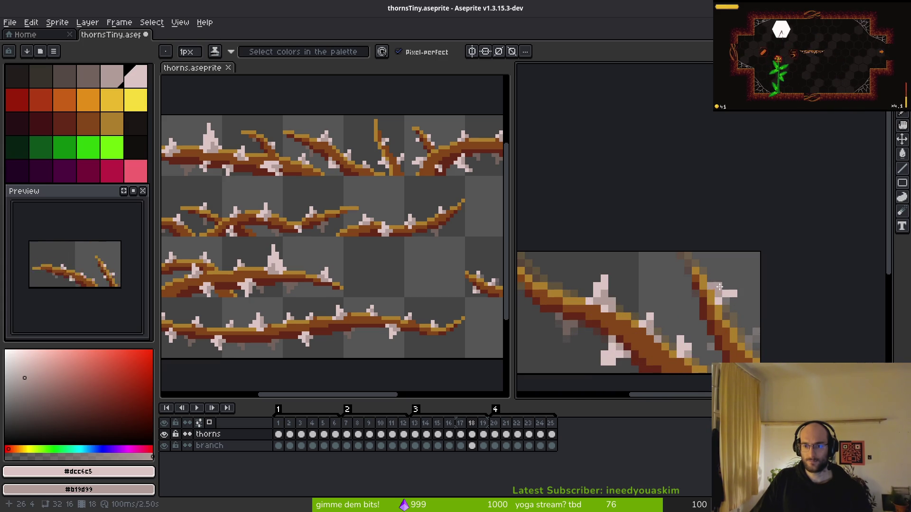
{"action": "scroll", "coordinate": [748, 329], "scroll_direction": "down", "scroll_amount": 2}
{"action": "key", "text": "ctrl+z"}
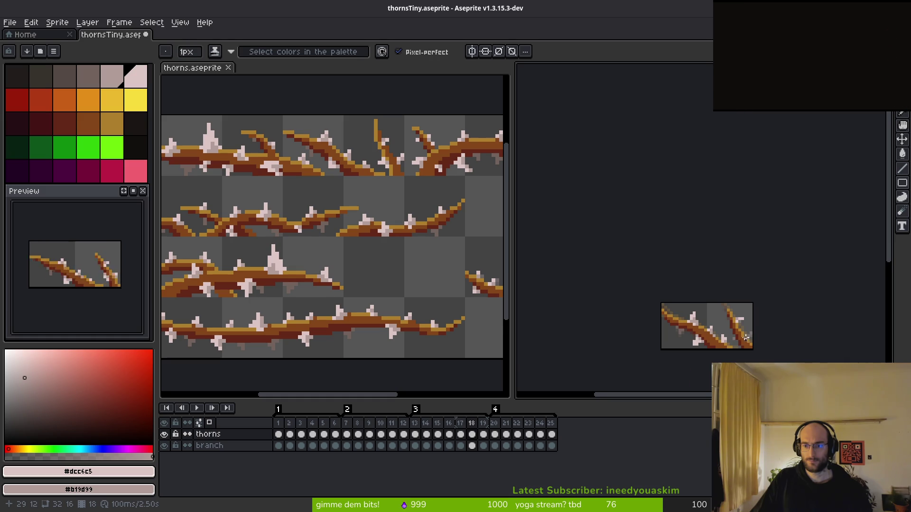
{"action": "scroll", "coordinate": [745, 341], "scroll_direction": "up", "scroll_amount": 2}
{"action": "key", "text": "ctrl+y"}
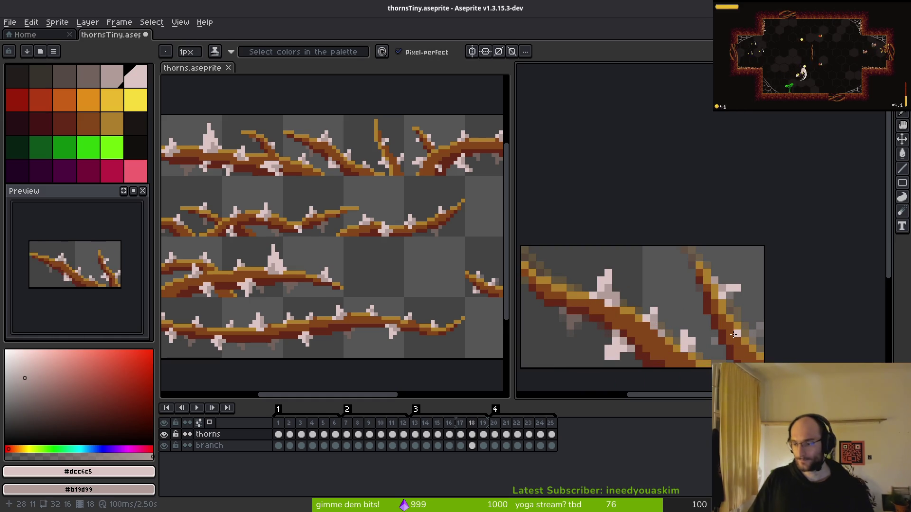
- Draw a new diagonal pale pink thorn running down-left on frame 18, checked against frame 19
{"action": "left_click_drag", "start_coordinate": [722, 323], "coordinate": [695, 309]}
{"action": "key", "text": "Right"}
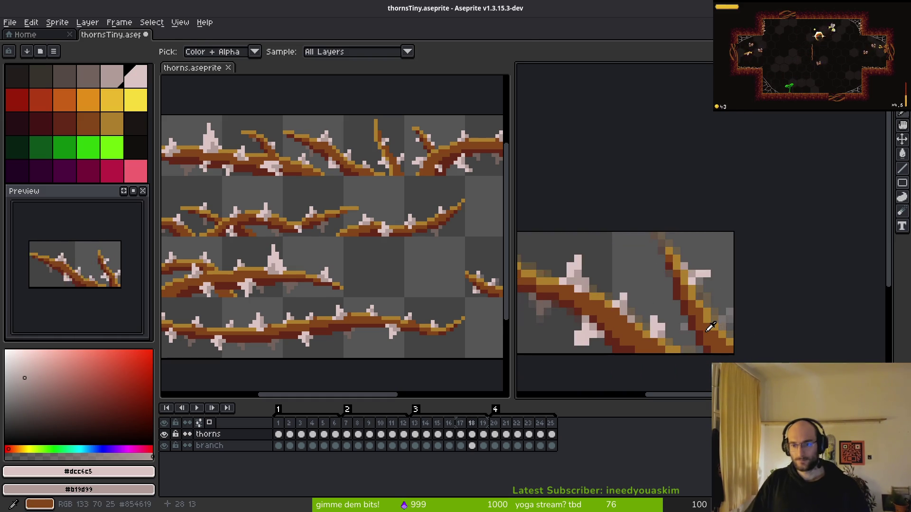
{"action": "key", "text": "Left"}
{"action": "scroll", "coordinate": [762, 313], "scroll_direction": "up", "scroll_amount": 3}
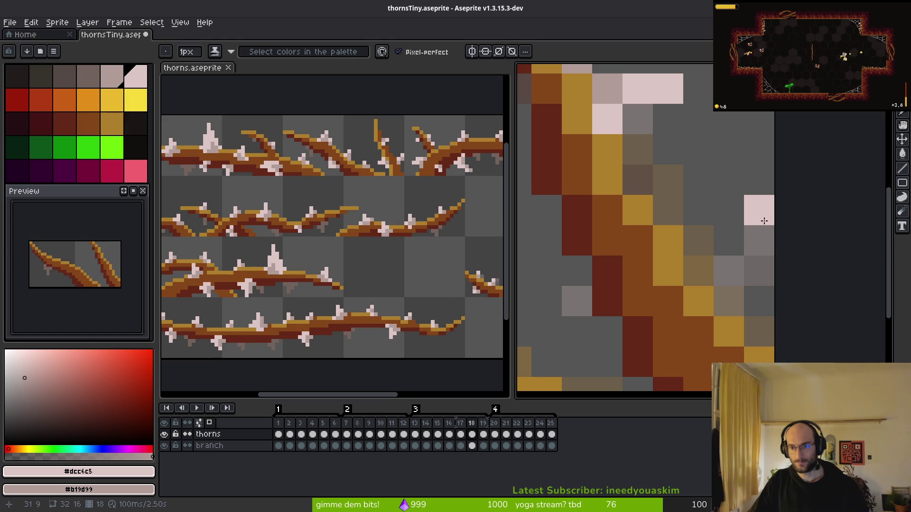
{"action": "mouse_move", "coordinate": [756, 221]}
{"action": "left_mouse_down"}
{"action": "mouse_move", "coordinate": [726, 234]}
{"action": "mouse_move", "coordinate": [704, 264]}
{"action": "mouse_move", "coordinate": [736, 260]}
{"action": "mouse_move", "coordinate": [731, 290]}
{"action": "left_mouse_up"}
{"action": "scroll", "coordinate": [768, 335], "scroll_direction": "down", "scroll_amount": 6}
- Flip between frames 18 and 19 to compare their thorns
{"action": "scroll", "coordinate": [770, 335], "scroll_direction": "up", "scroll_amount": 3}
{"action": "scroll", "coordinate": [772, 303], "scroll_direction": "up", "scroll_amount": 2}
{"action": "scroll", "coordinate": [773, 299], "scroll_direction": "down", "scroll_amount": 4}
{"action": "key", "text": "i"}
{"action": "key", "text": "period"}
{"action": "key", "text": "comma"}
{"action": "key", "text": "period"}
{"action": "key", "text": "comma"}
{"action": "key", "text": "b"}
- On frame 18, extend the thorn diagonally in light pink and shade one pixel greyish-pink
{"action": "scroll", "coordinate": [770, 288], "scroll_direction": "up", "scroll_amount": 4}
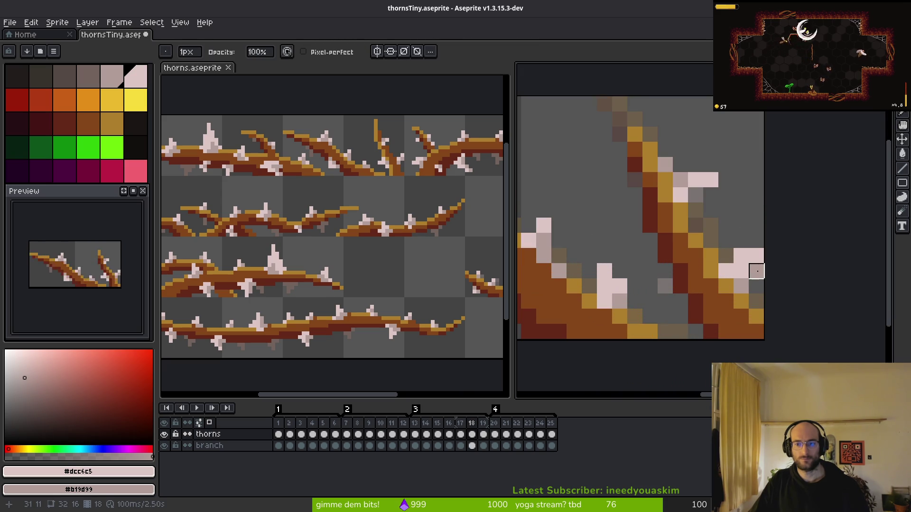
{"action": "key", "text": "s"}
{"action": "left_click", "coordinate": [759, 304]}
{"action": "scroll", "coordinate": [753, 288], "scroll_direction": "down", "scroll_amount": 4}
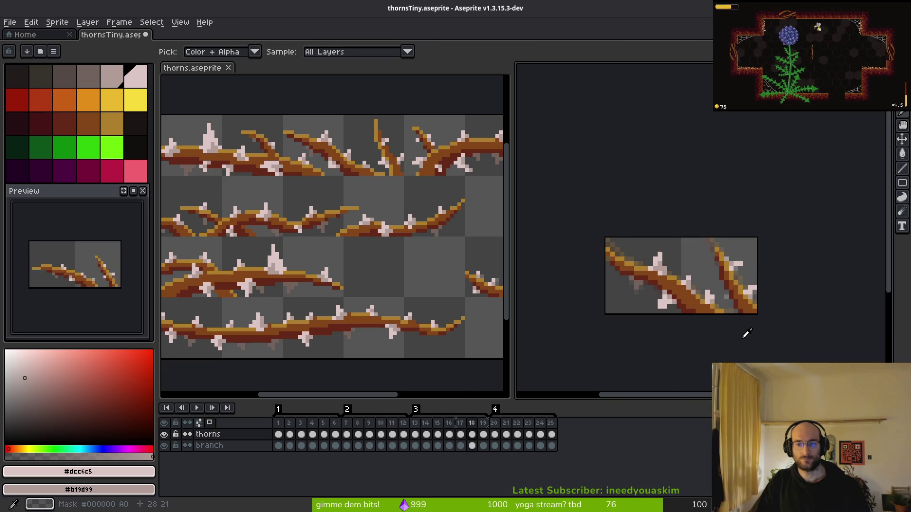
{"action": "scroll", "coordinate": [740, 335], "scroll_direction": "up", "scroll_amount": 4}
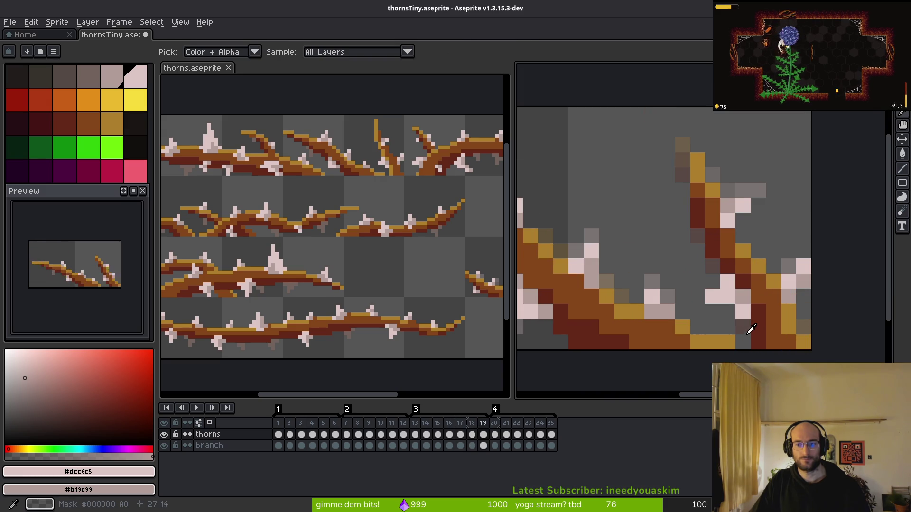
{"action": "key", "text": "comma"}
{"action": "left_click_drag", "start_coordinate": [707, 290], "coordinate": [725, 271]}
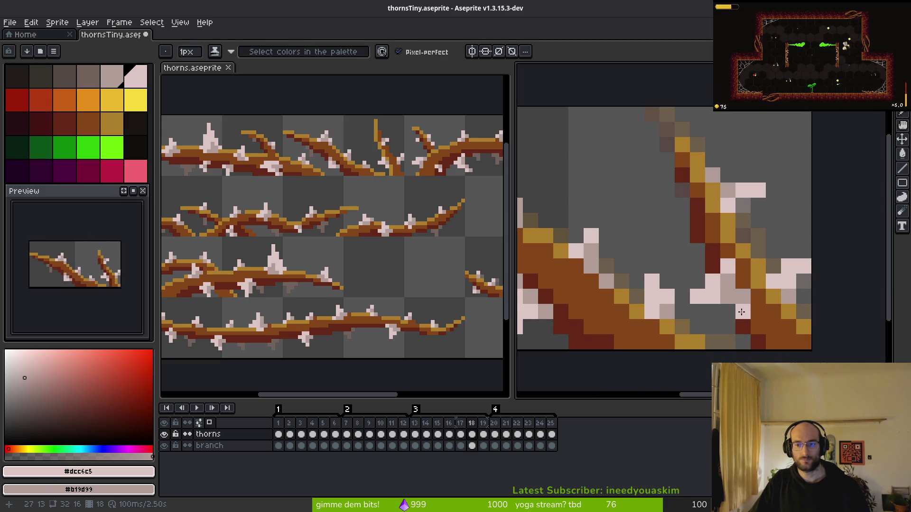
{"action": "left_click", "coordinate": [735, 308]}
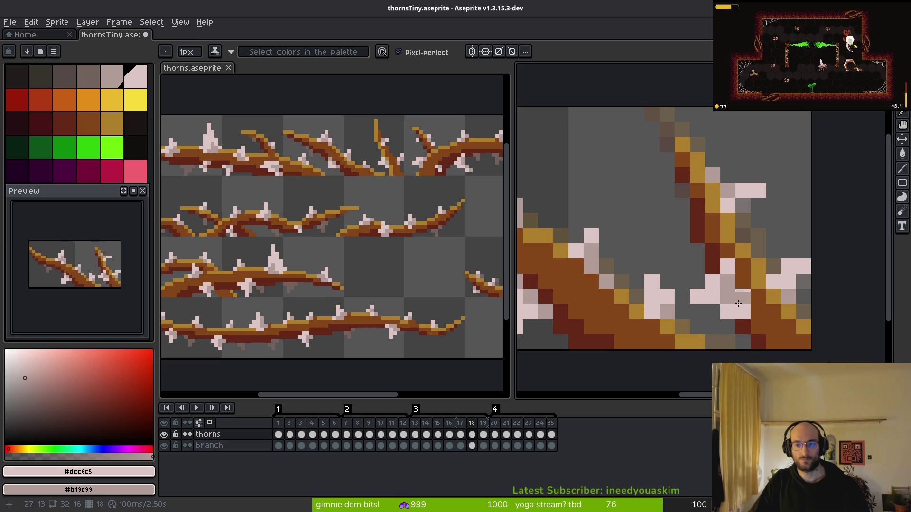
{"action": "right_click", "coordinate": [742, 300]}
- Step back and forth a frame to check the touched-up thorn, then return to the pencil
{"action": "scroll", "coordinate": [750, 301], "scroll_direction": "down", "scroll_amount": 2}
{"action": "scroll", "coordinate": [759, 313], "scroll_direction": "down", "scroll_amount": 1}
{"action": "scroll", "coordinate": [764, 316], "scroll_direction": "up", "scroll_amount": 2}
{"action": "scroll", "coordinate": [769, 321], "scroll_direction": "down", "scroll_amount": 2}
{"action": "scroll", "coordinate": [768, 320], "scroll_direction": "up", "scroll_amount": 2}
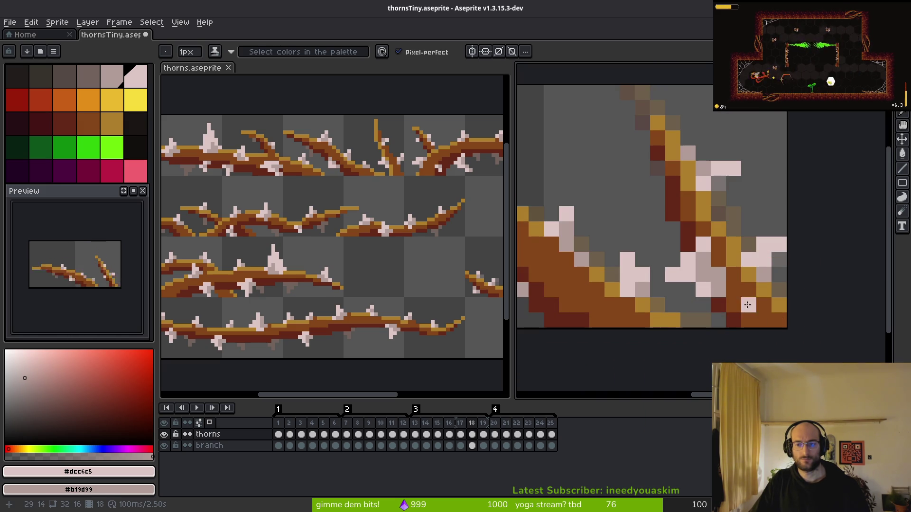
{"action": "scroll", "coordinate": [764, 317], "scroll_direction": "down", "scroll_amount": 2}
{"action": "key", "text": "comma"}
{"action": "key", "text": "period"}
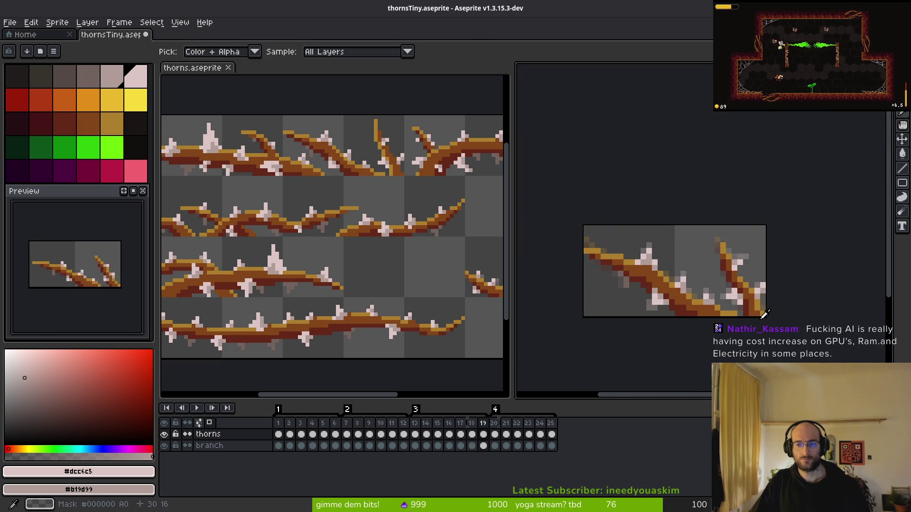
{"action": "key", "text": "b"}
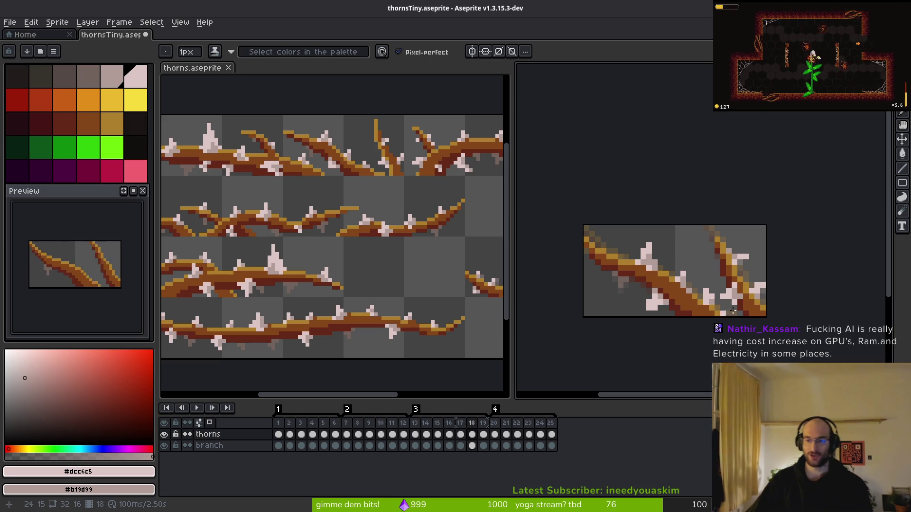
- Step forward from frame 18 to frame 19 of the thorns layer
{"action": "key", "text": "period"}
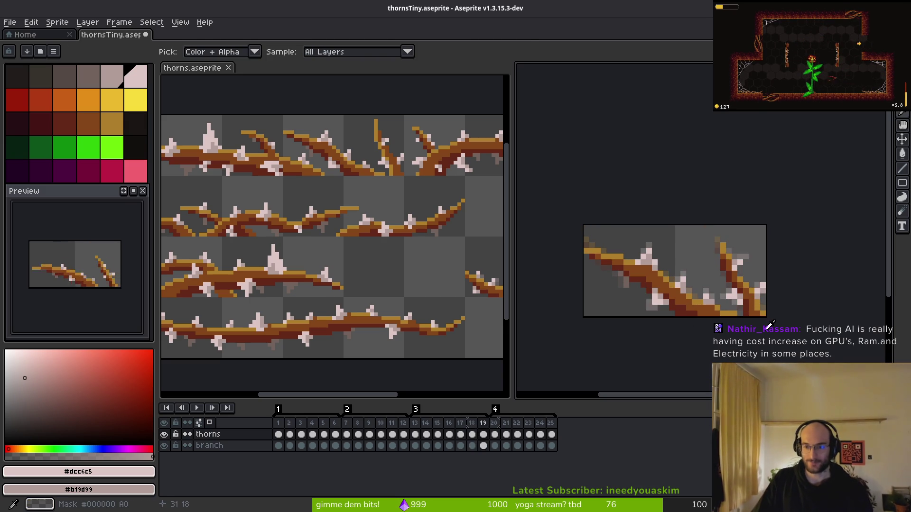
- On frame 19, recolour one light-pink thorn pixel greyish-pink
{"action": "scroll", "coordinate": [718, 303], "scroll_direction": "up", "scroll_amount": 4}
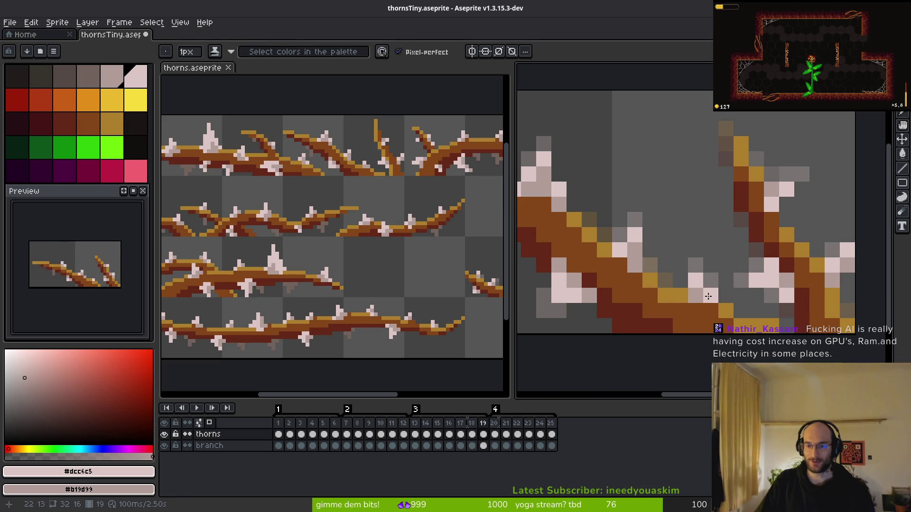
{"action": "right_click", "coordinate": [707, 296]}
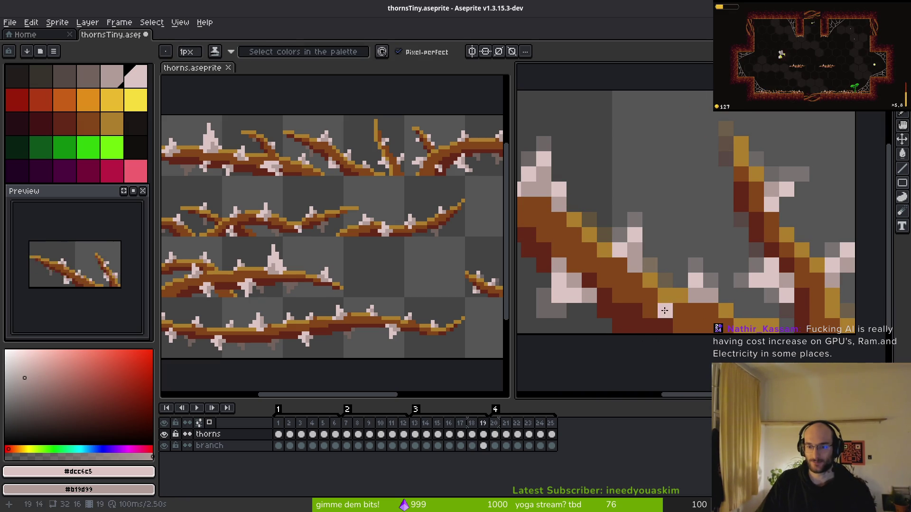
{"action": "scroll", "coordinate": [755, 306], "scroll_direction": "down", "scroll_amount": 5}
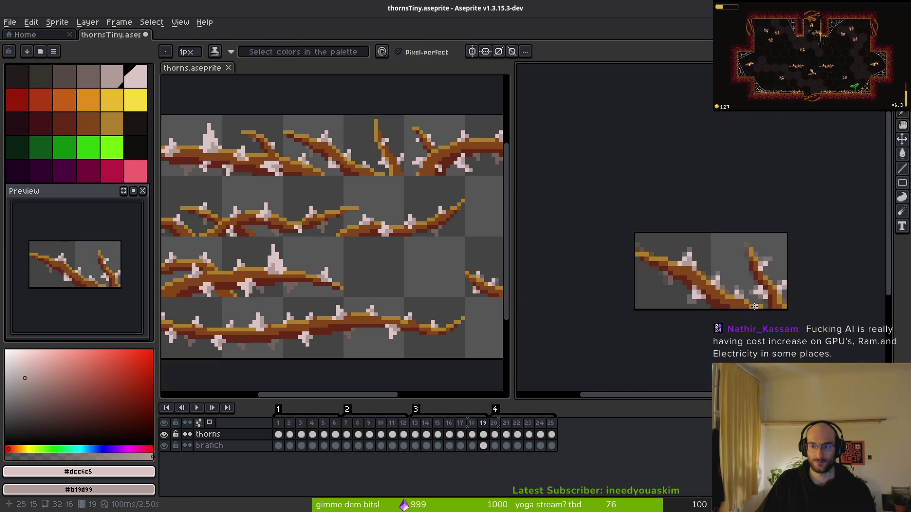
{"action": "scroll", "coordinate": [756, 306], "scroll_direction": "up", "scroll_amount": 3}
- Step through frames 13 to 18 to review the thorns, ending on frame 17
{"action": "key", "text": "Home"}
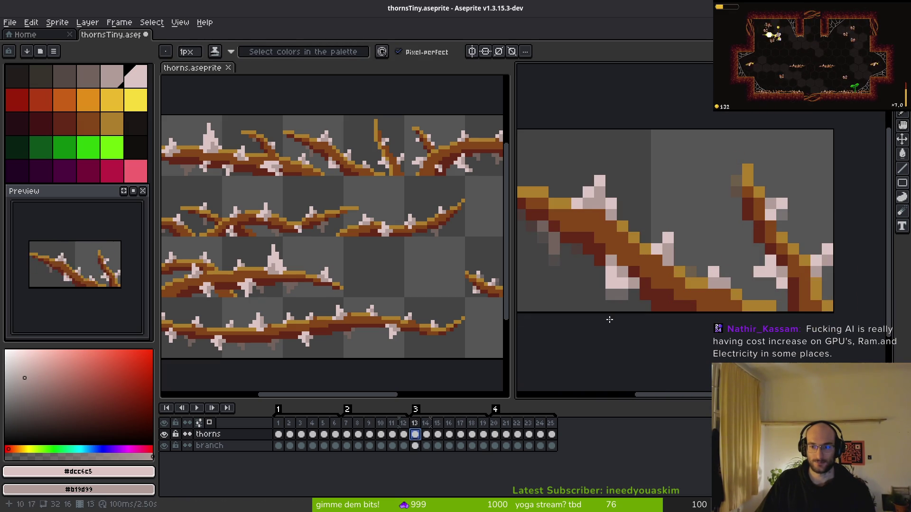
{"action": "key", "text": "Right"}
{"action": "key", "text": "Right"}
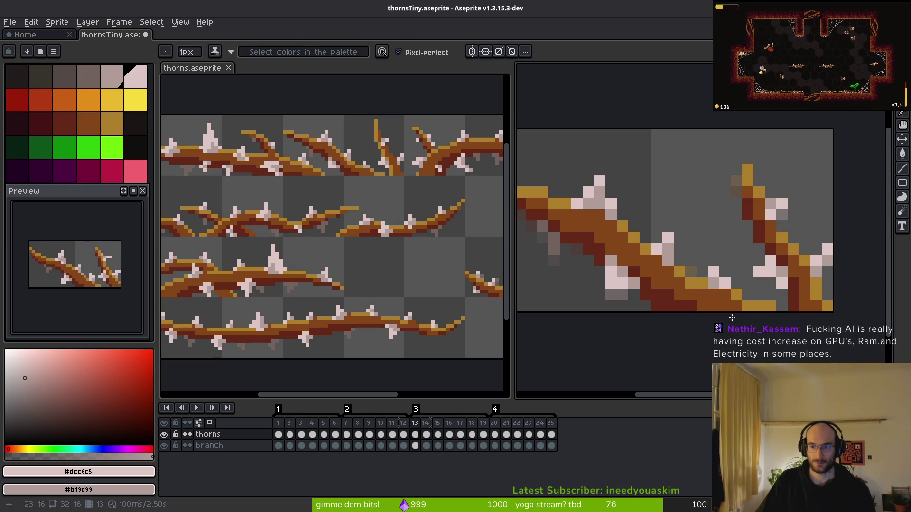
{"action": "key", "text": "Right"}
{"action": "key", "text": "Right"}
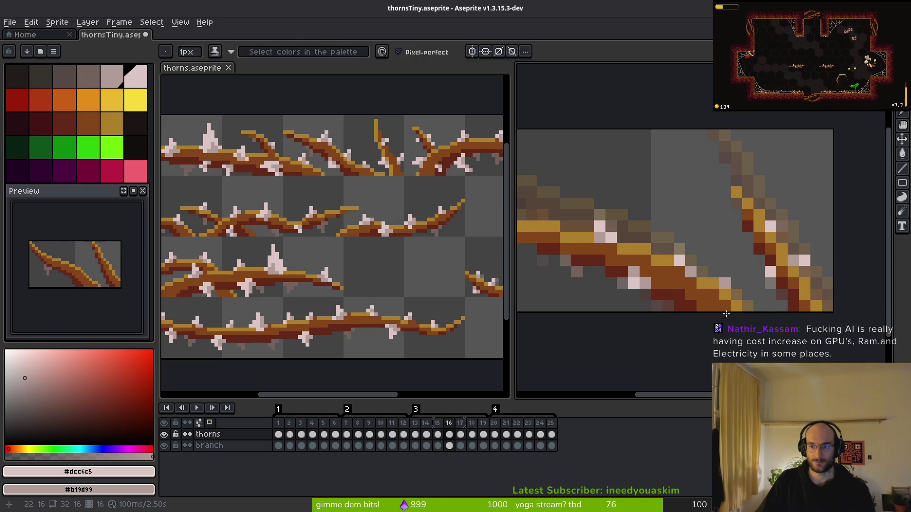
{"action": "scroll", "coordinate": [755, 311], "scroll_direction": "down", "scroll_amount": 3}
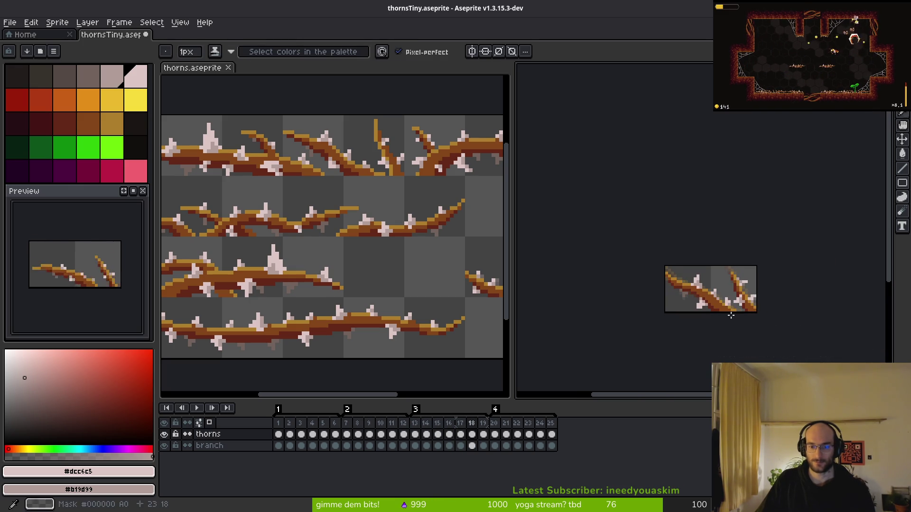
{"action": "scroll", "coordinate": [755, 313], "scroll_direction": "up", "scroll_amount": 1}
{"action": "key", "text": "Right"}
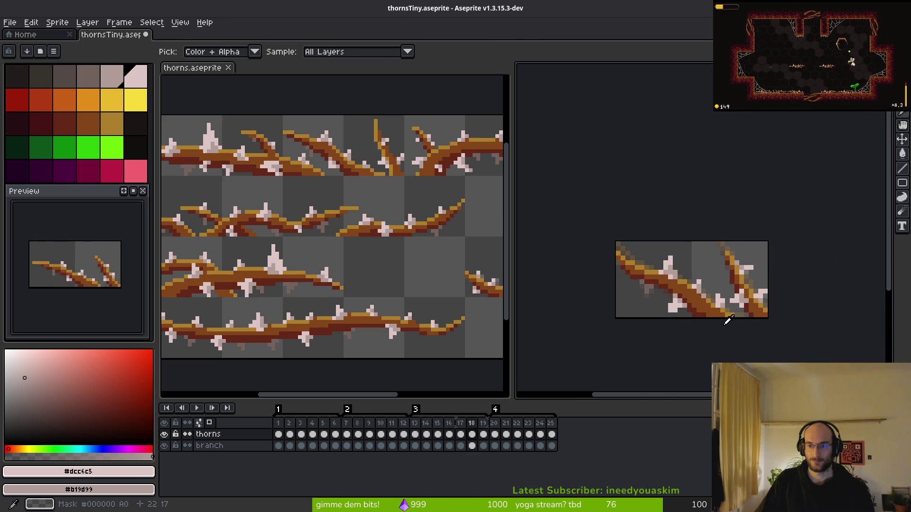
{"action": "scroll", "coordinate": [717, 323], "scroll_direction": "down", "scroll_amount": 1}
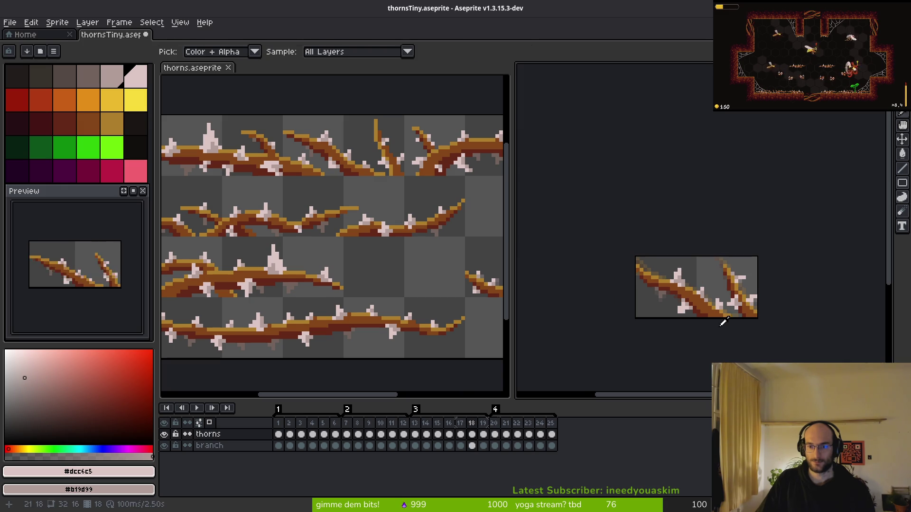
{"action": "key", "text": "b"}
{"action": "key", "text": "Left"}
{"action": "scroll", "coordinate": [714, 304], "scroll_direction": "up", "scroll_amount": 5}
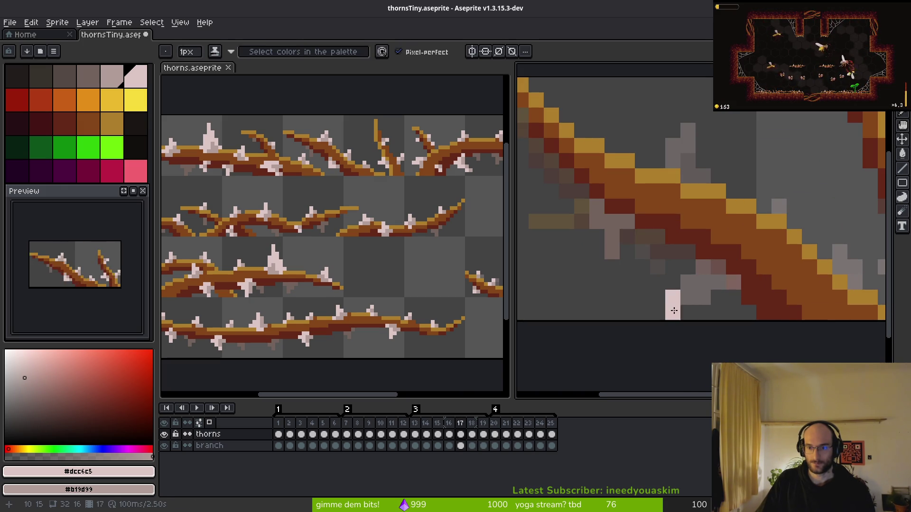
- On frame 17, extend the lower thorn in light pink and shade a nearby pixel greyish-pink
{"action": "left_click_drag", "start_coordinate": [674, 311], "coordinate": [692, 297]}
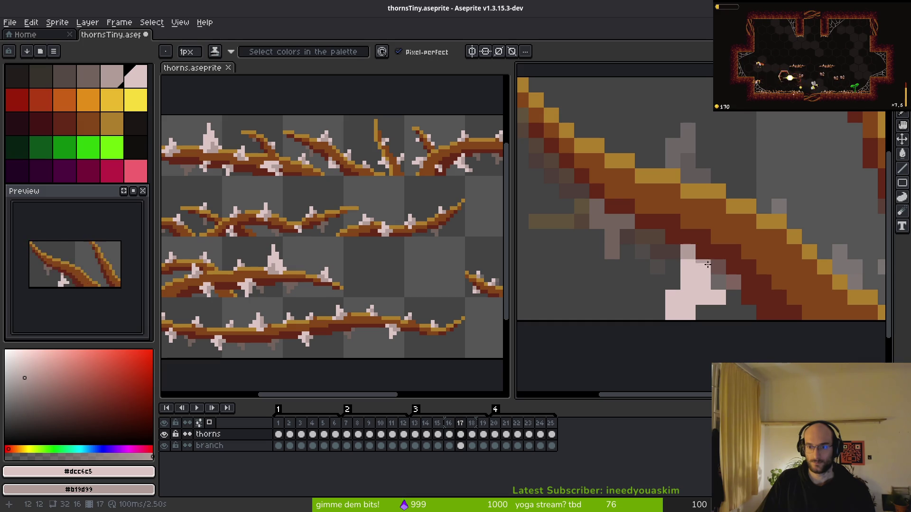
{"action": "right_click", "coordinate": [703, 237]}
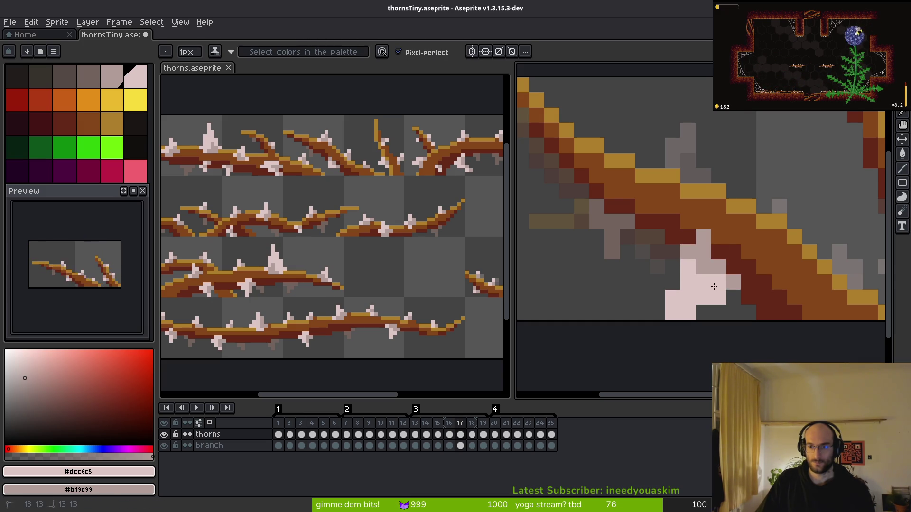
{"action": "scroll", "coordinate": [755, 283], "scroll_direction": "down", "scroll_amount": 5}
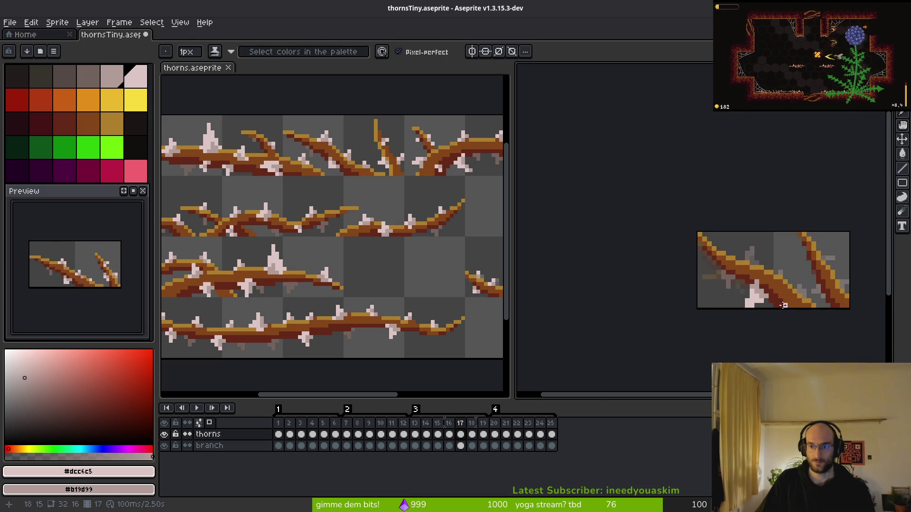
{"action": "key", "text": "alt"}
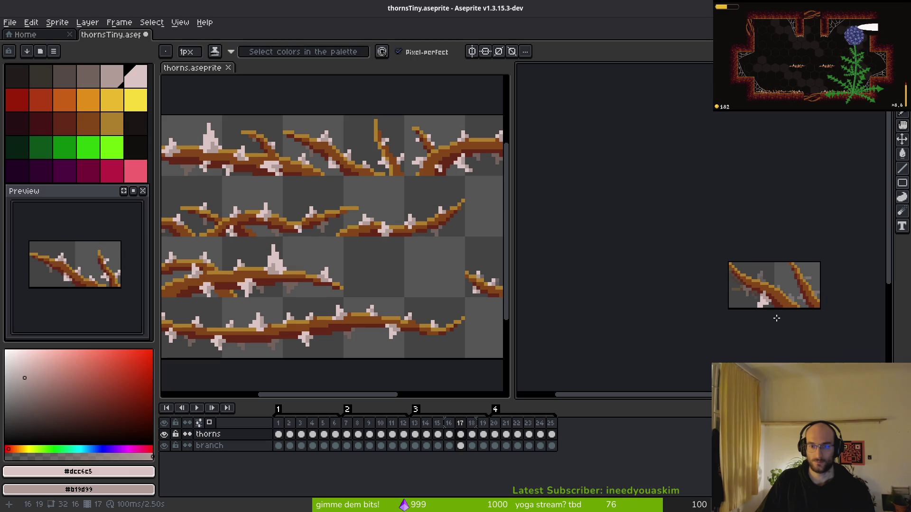
{"action": "scroll", "coordinate": [774, 313], "scroll_direction": "up", "scroll_amount": 3}
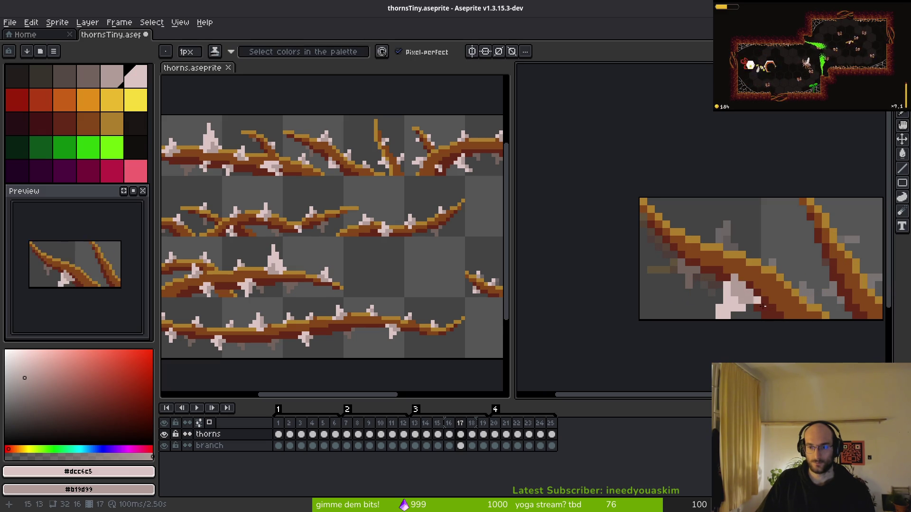
{"action": "scroll", "coordinate": [772, 309], "scroll_direction": "down", "scroll_amount": 3}
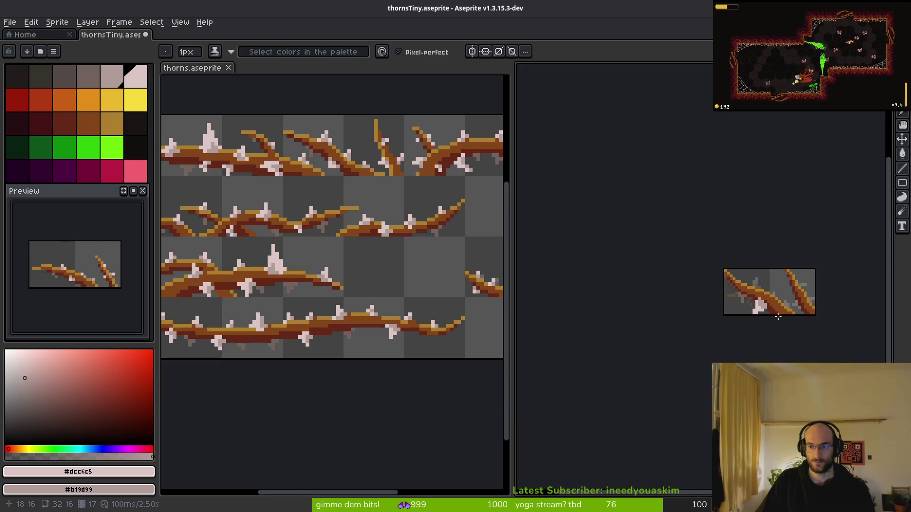
- Undo those strokes and redraw the thorn below the branch in light pink
{"action": "key", "text": "ctrl+z"}
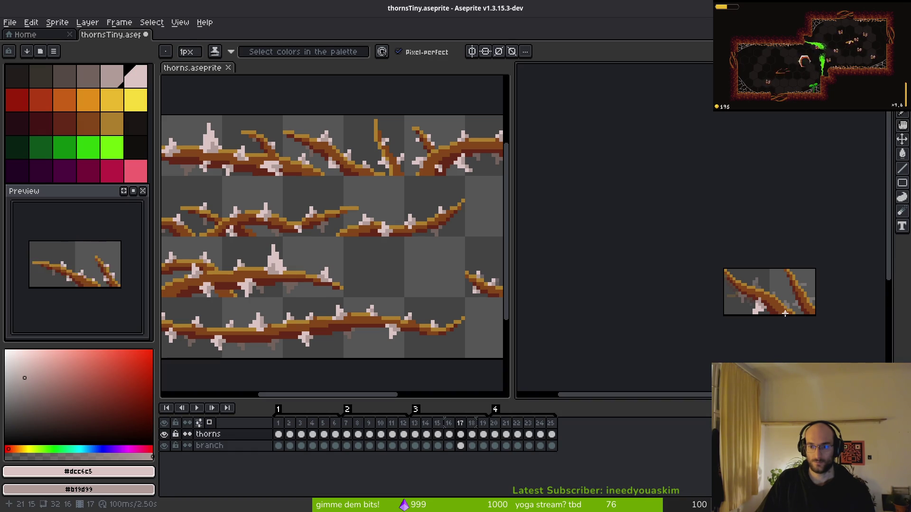
{"action": "scroll", "coordinate": [783, 312], "scroll_direction": "down", "scroll_amount": 2}
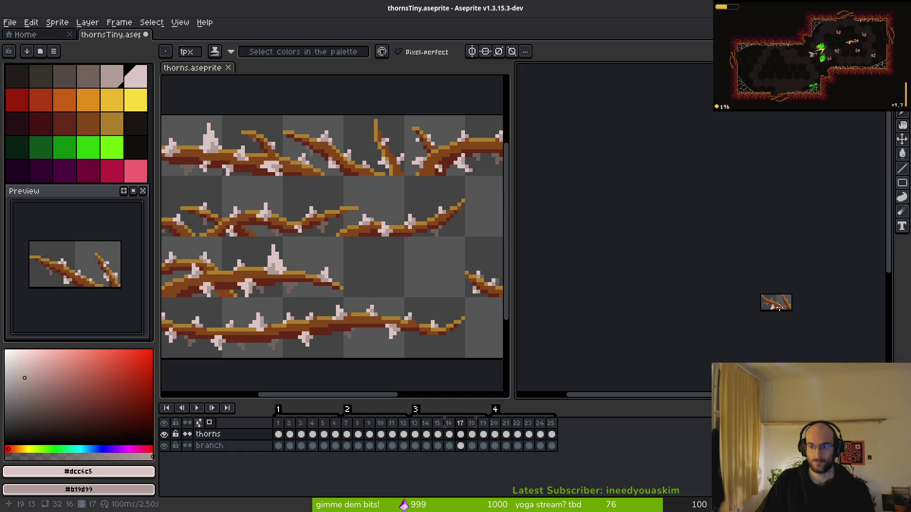
{"action": "scroll", "coordinate": [789, 312], "scroll_direction": "up", "scroll_amount": 3}
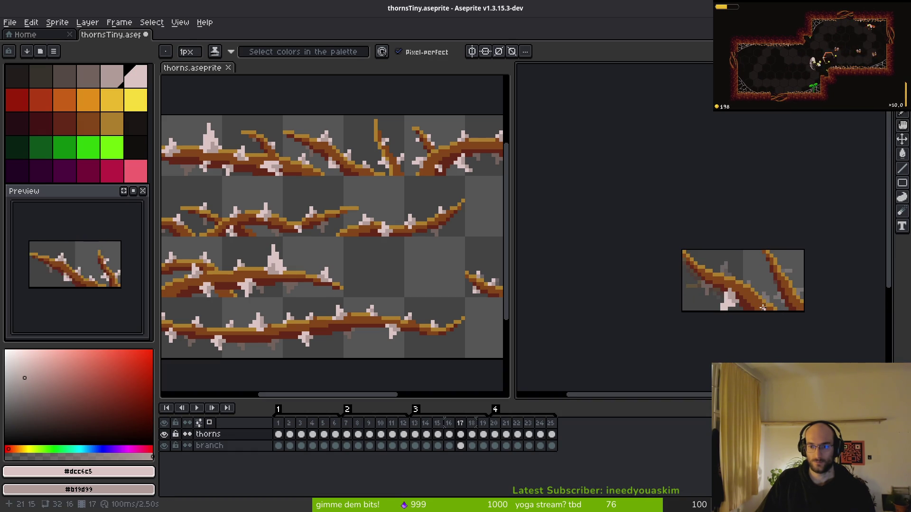
{"action": "key", "text": "alt"}
{"action": "scroll", "coordinate": [771, 304], "scroll_direction": "up", "scroll_amount": 3}
{"action": "scroll", "coordinate": [743, 304], "scroll_direction": "down", "scroll_amount": 2}
{"action": "key", "text": "ctrl+z"}
{"action": "scroll", "coordinate": [743, 304], "scroll_direction": "up", "scroll_amount": 3}
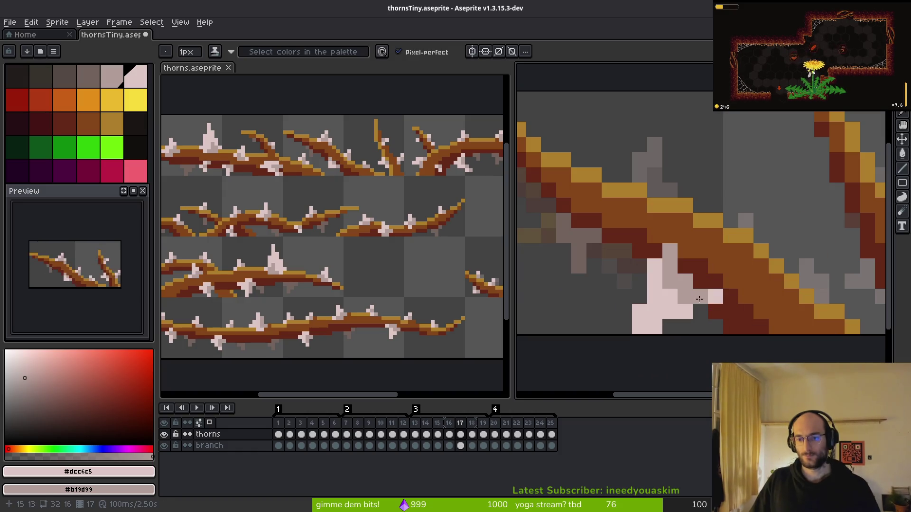
{"action": "scroll", "coordinate": [750, 332], "scroll_direction": "down", "scroll_amount": 3}
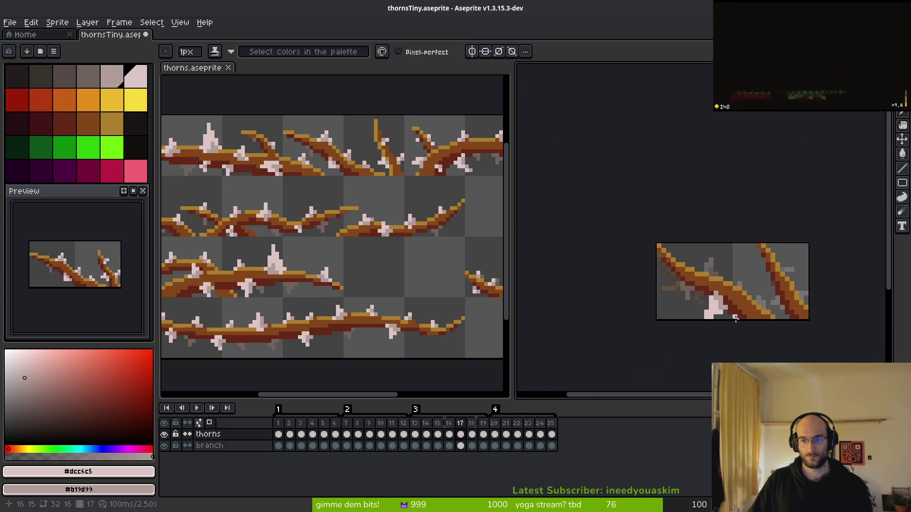
{"action": "scroll", "coordinate": [727, 317], "scroll_direction": "up", "scroll_amount": 1}
{"action": "key", "text": "e"}
{"action": "key", "text": "b"}
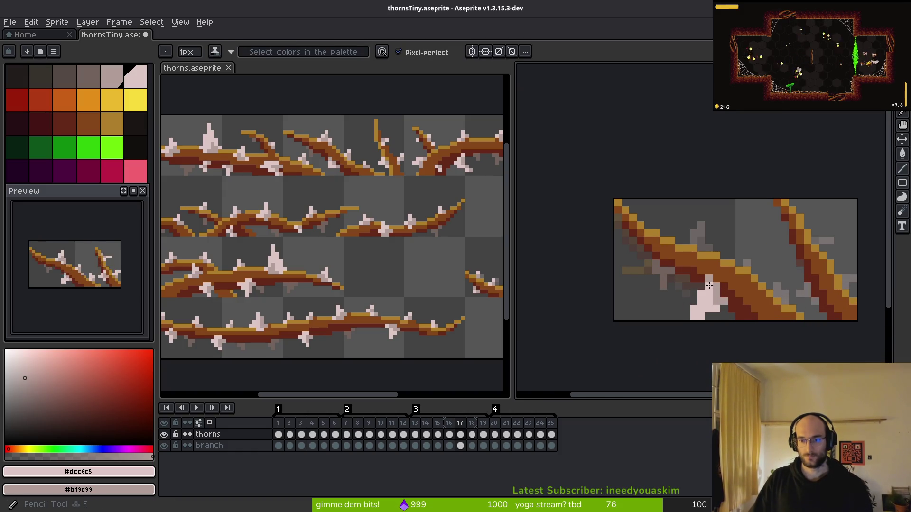
{"action": "left_click_drag", "start_coordinate": [708, 277], "coordinate": [711, 298]}
- Sample a colour and place the first pink pixel of a new thorn above the branch
{"action": "scroll", "coordinate": [743, 326], "scroll_direction": "down", "scroll_amount": 3}
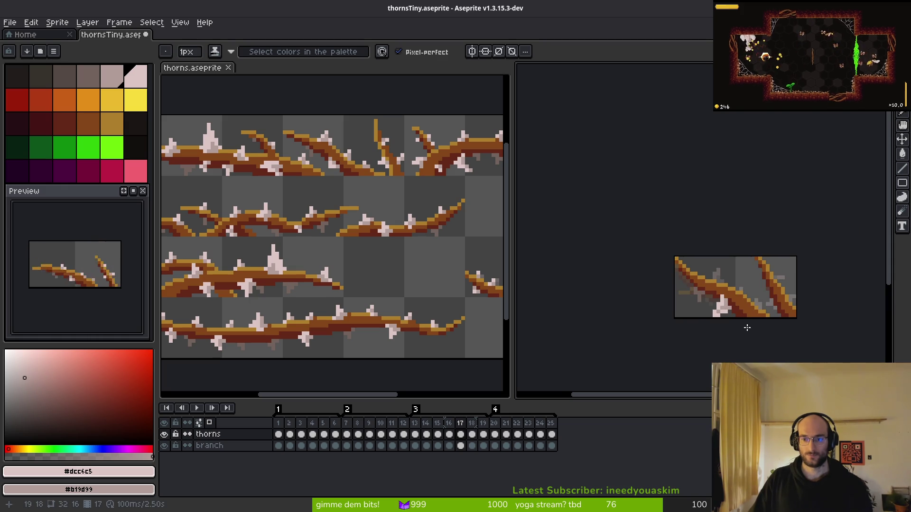
{"action": "scroll", "coordinate": [737, 324], "scroll_direction": "down", "scroll_amount": 3}
{"action": "key", "text": "i"}
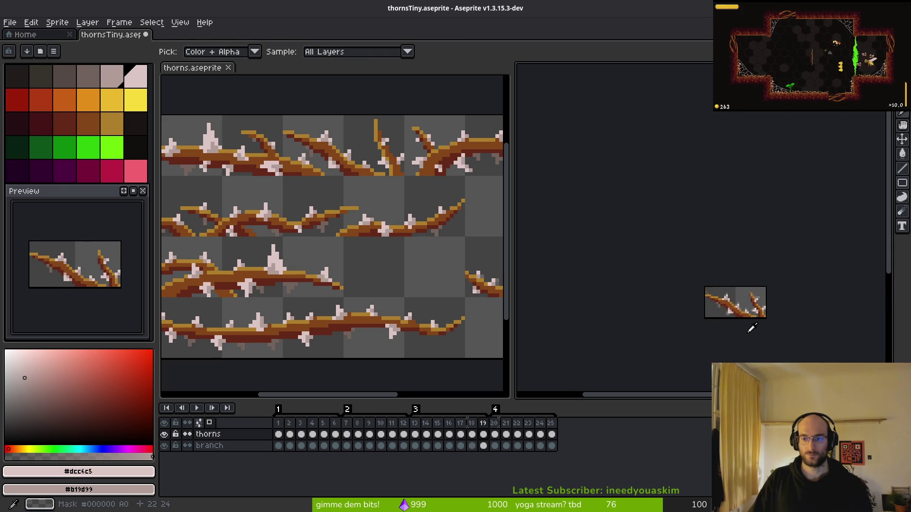
{"action": "key", "text": "b"}
{"action": "scroll", "coordinate": [741, 314], "scroll_direction": "up", "scroll_amount": 2}
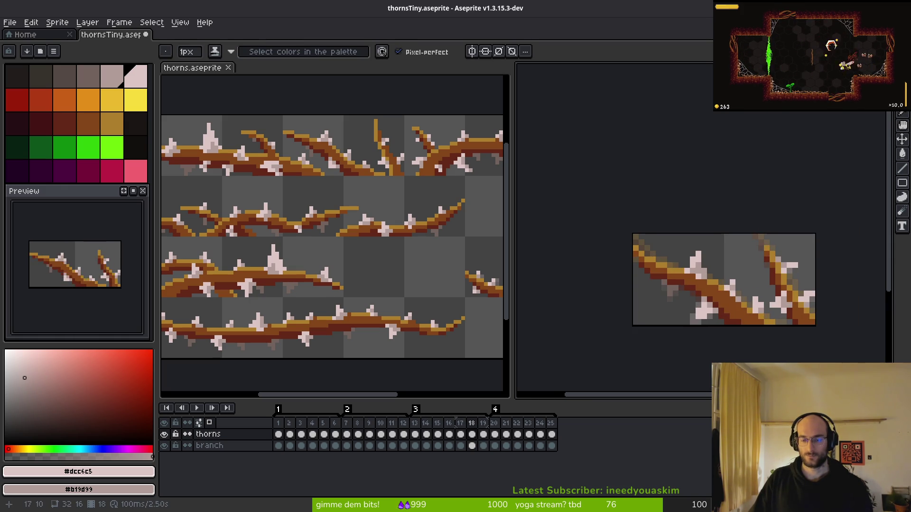
{"action": "key", "text": "Left"}
{"action": "scroll", "coordinate": [705, 256], "scroll_direction": "up", "scroll_amount": 2}
{"action": "left_click", "coordinate": [702, 236]}
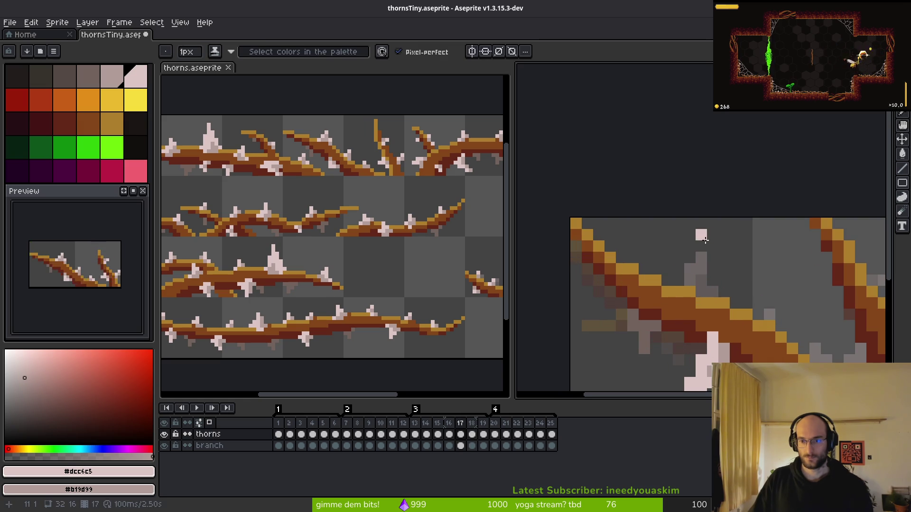
- Build up the new thorn with two pink pixels and three greyish-pink shading pixels
{"action": "left_click", "coordinate": [689, 259]}
{"action": "left_click", "coordinate": [678, 291]}
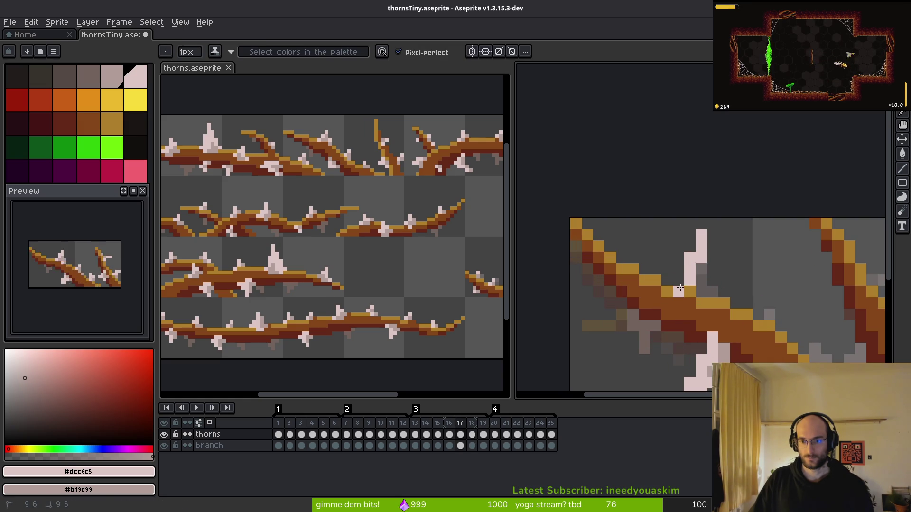
{"action": "right_click", "coordinate": [689, 292]}
{"action": "right_click", "coordinate": [702, 280]}
{"action": "right_click", "coordinate": [711, 280]}
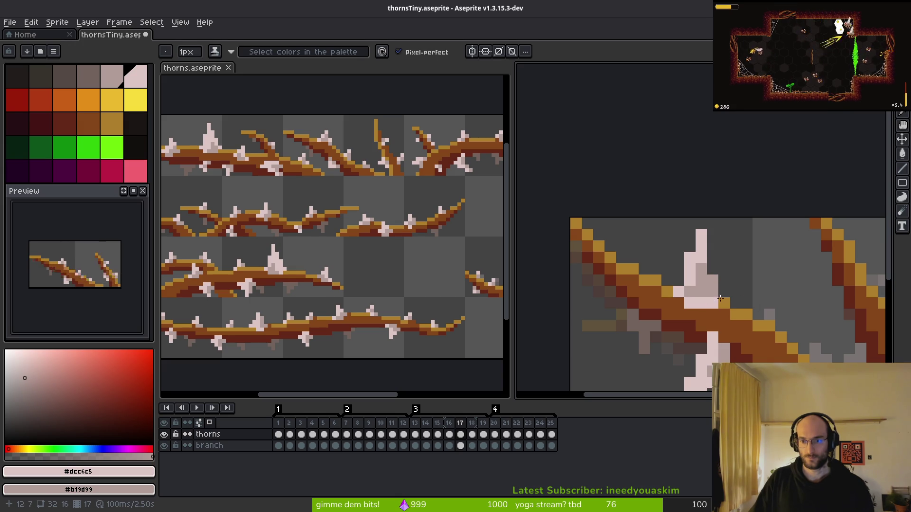
- Flip between frames 17 and 18 to compare the thorns, ending on frame 17
{"action": "scroll", "coordinate": [740, 304], "scroll_direction": "down", "scroll_amount": 5}
{"action": "key", "text": "alt"}
{"action": "key", "text": "period"}
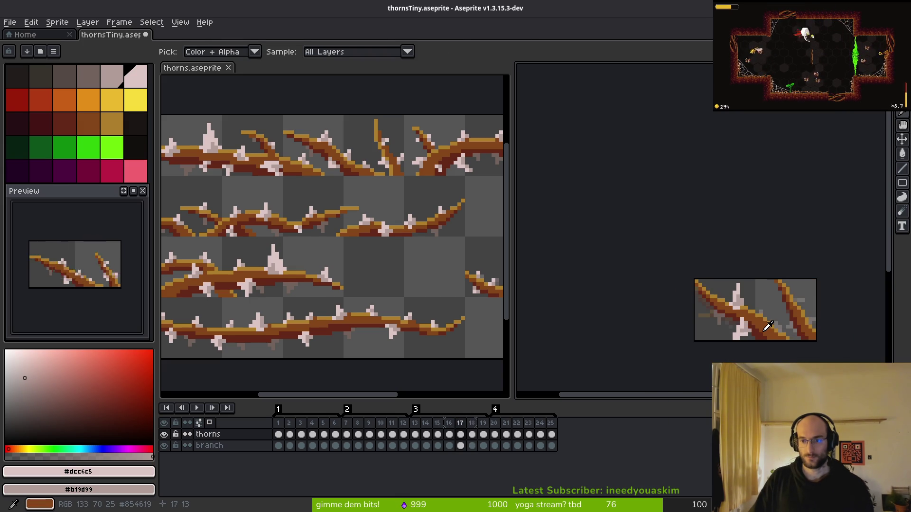
{"action": "scroll", "coordinate": [741, 312], "scroll_direction": "up", "scroll_amount": 4}
{"action": "key", "text": "comma"}
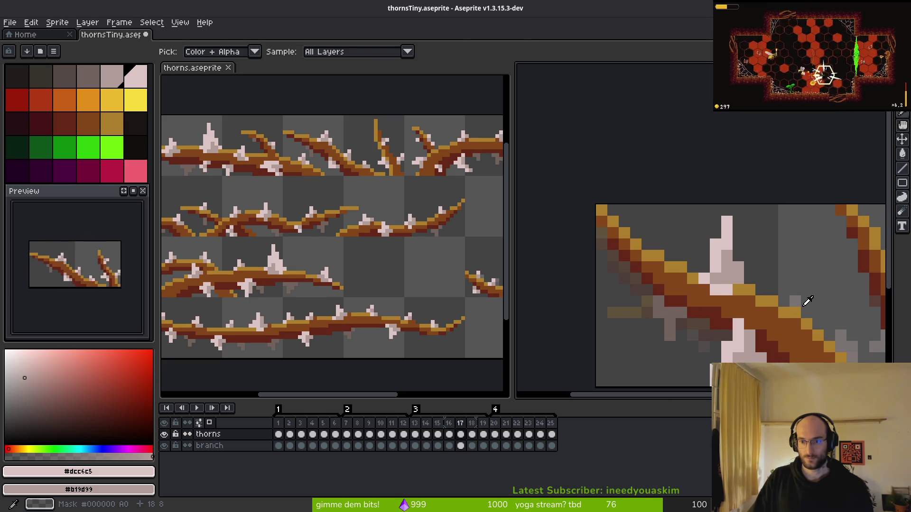
{"action": "scroll", "coordinate": [801, 303], "scroll_direction": "down", "scroll_amount": 1}
{"action": "scroll", "coordinate": [780, 277], "scroll_direction": "up", "scroll_amount": 1}
{"action": "key", "text": "period"}
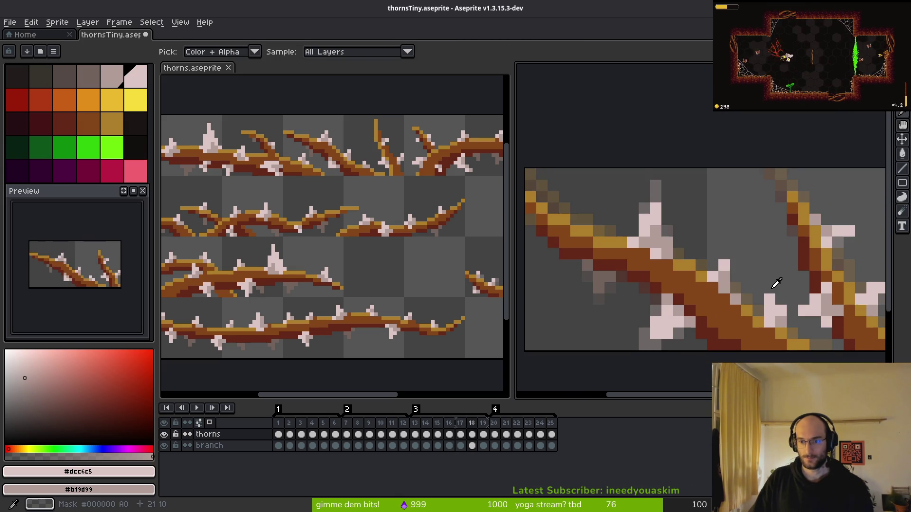
{"action": "key", "text": "comma"}
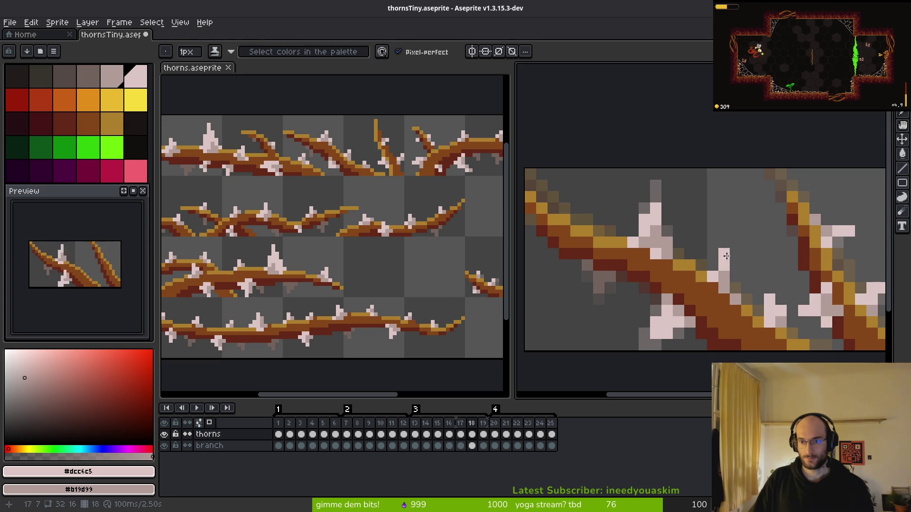
{"action": "key", "text": "comma"}
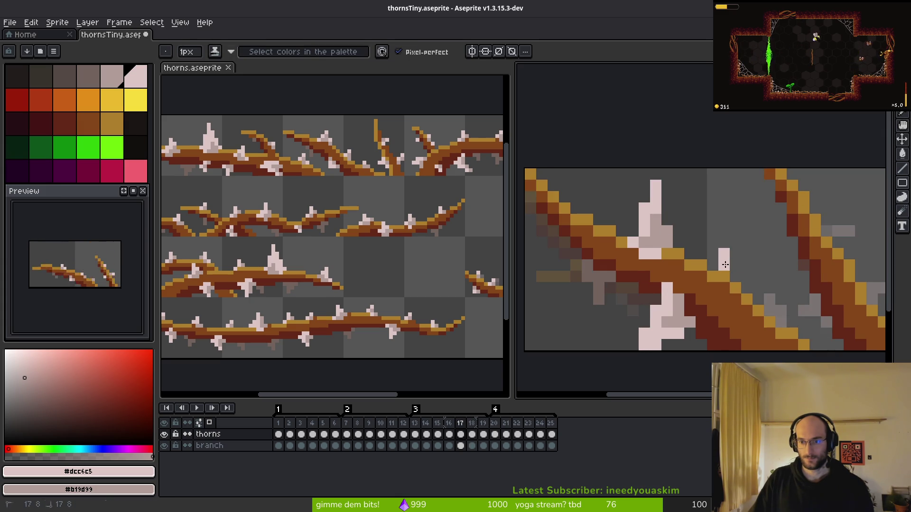
- Undo the bad stroke on the thorn tip and go back to the pencil
{"action": "key", "text": "ctrl+z"}
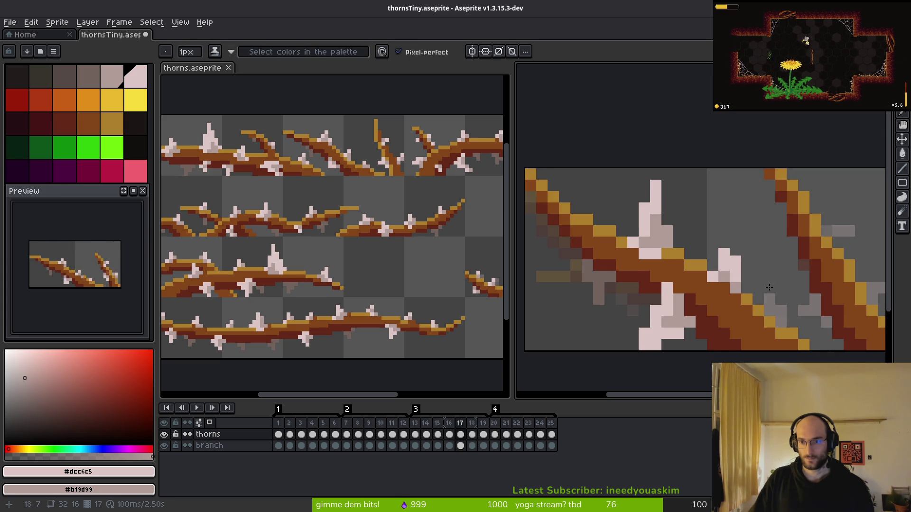
{"action": "scroll", "coordinate": [730, 252], "scroll_direction": "down", "scroll_amount": 5}
{"action": "scroll", "coordinate": [790, 293], "scroll_direction": "up", "scroll_amount": 3}
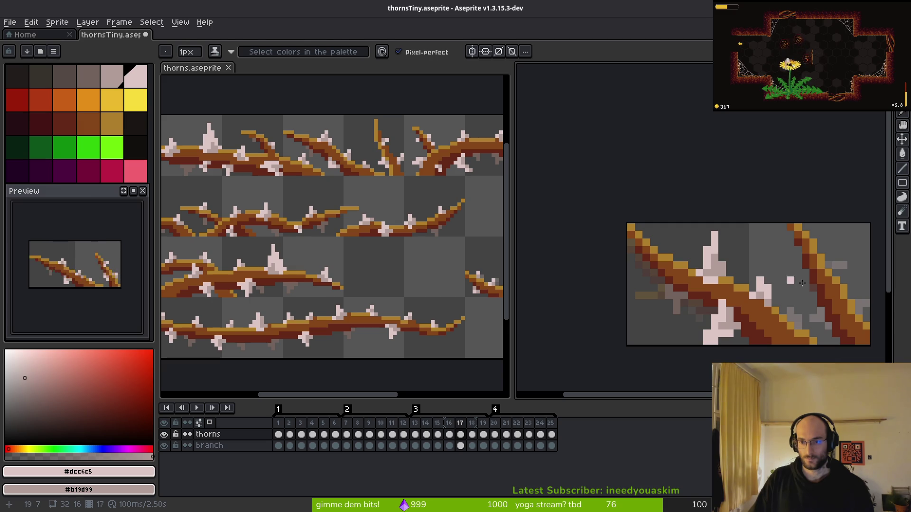
{"action": "key", "text": "i"}
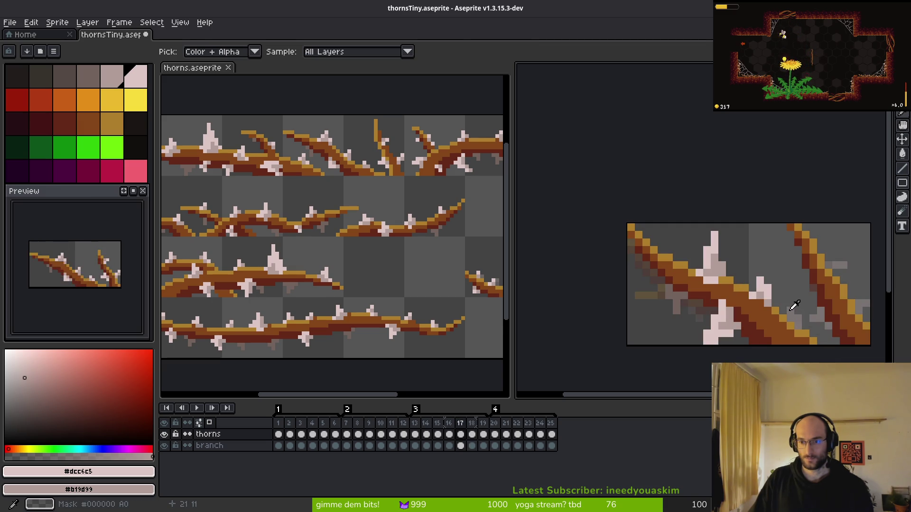
{"action": "key", "text": "b"}
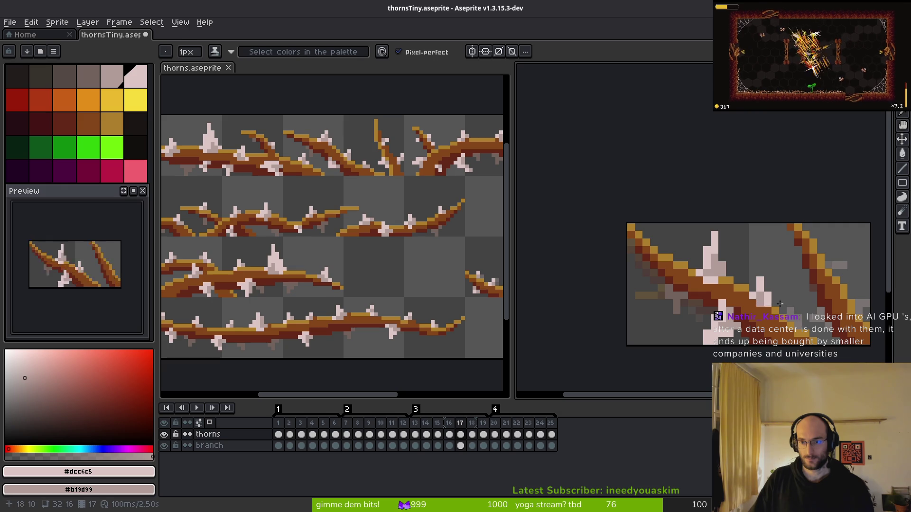
{"action": "scroll", "coordinate": [747, 271], "scroll_direction": "up", "scroll_amount": 2}
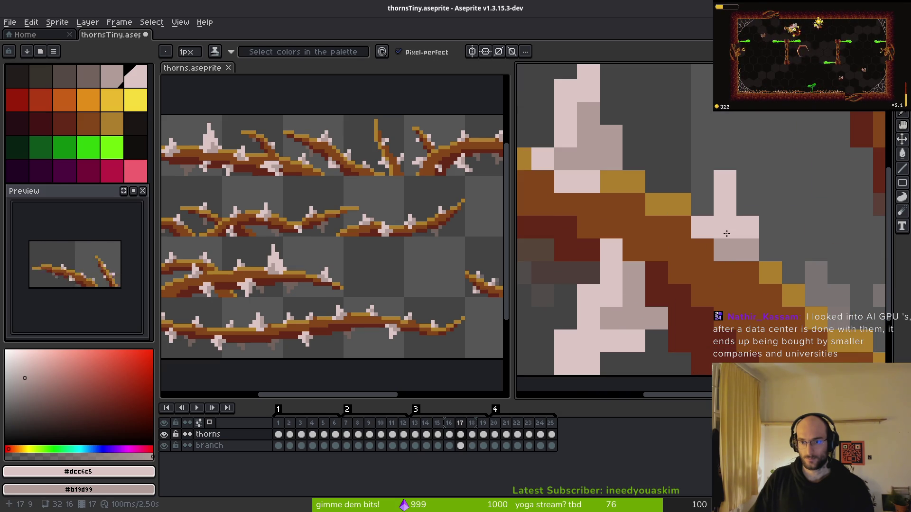
{"action": "scroll", "coordinate": [800, 305], "scroll_direction": "down", "scroll_amount": 3}
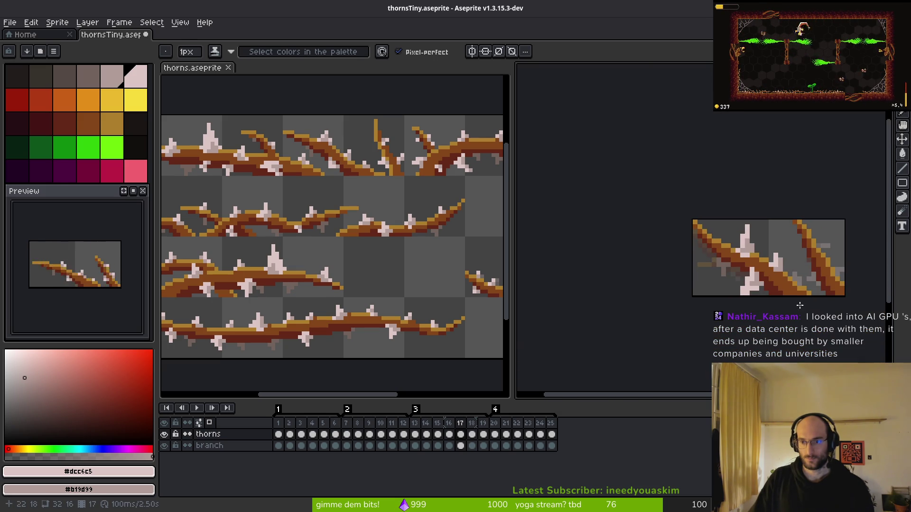
{"action": "scroll", "coordinate": [793, 278], "scroll_direction": "up", "scroll_amount": 2}
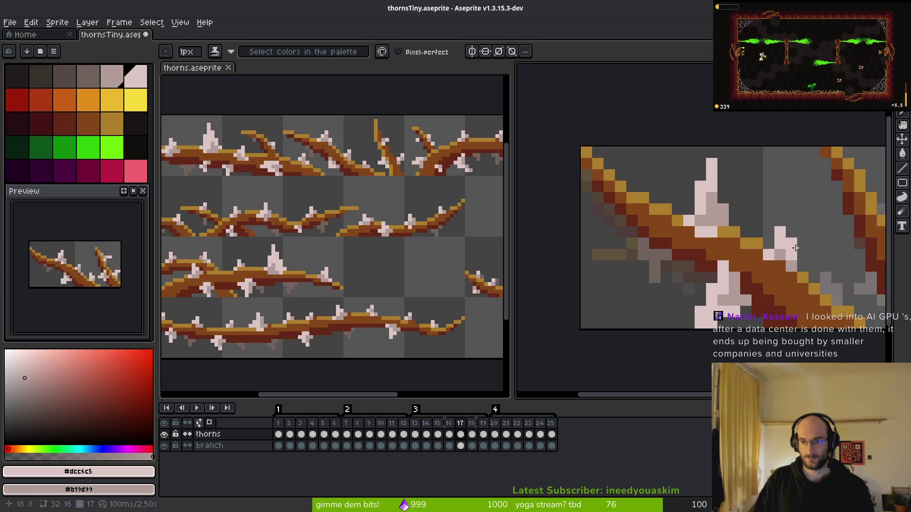
{"action": "scroll", "coordinate": [792, 260], "scroll_direction": "down", "scroll_amount": 4}
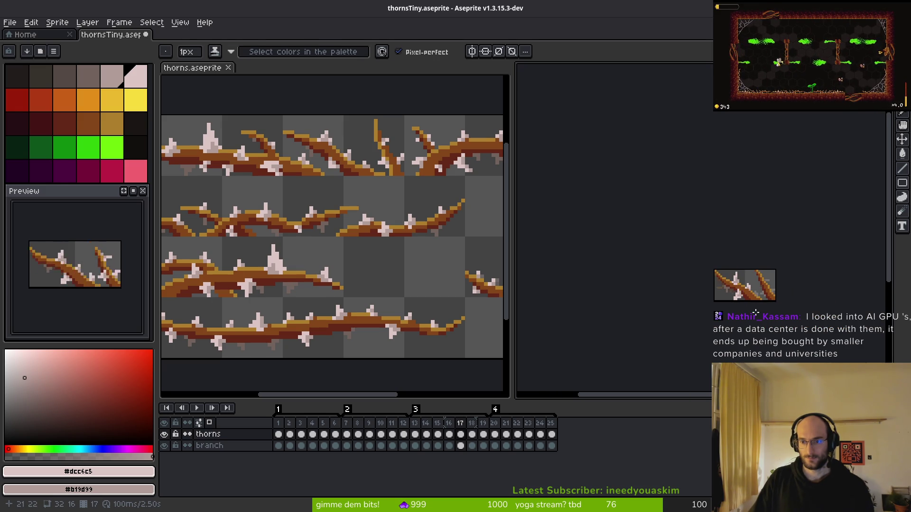
- Alternate between eyedropper and pencil while stepping back to frame 17
{"action": "key", "text": "i"}
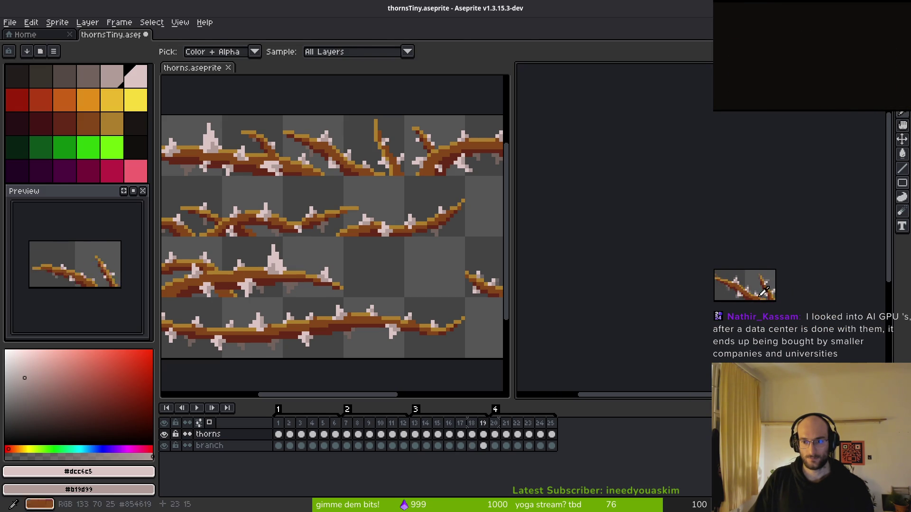
{"action": "scroll", "coordinate": [759, 290], "scroll_direction": "up", "scroll_amount": 4}
{"action": "key", "text": "b"}
{"action": "scroll", "coordinate": [754, 287], "scroll_direction": "up", "scroll_amount": 2}
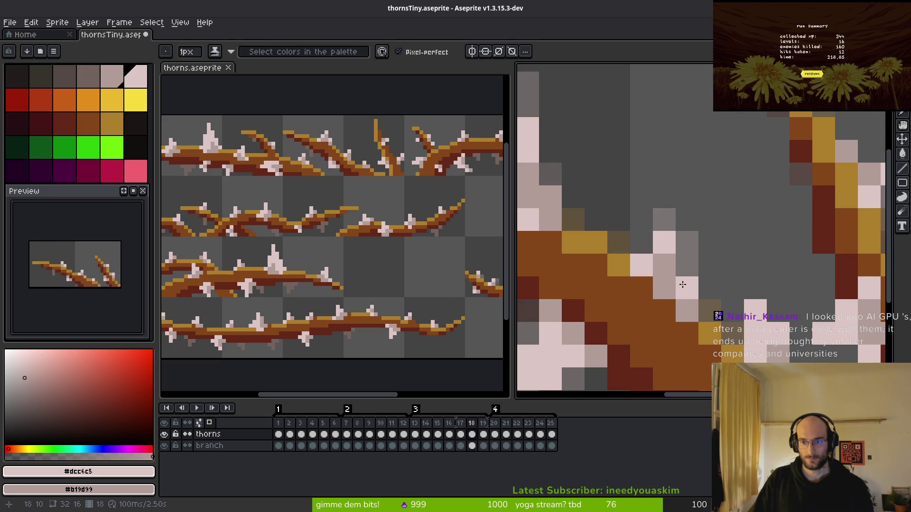
{"action": "scroll", "coordinate": [683, 280], "scroll_direction": "down", "scroll_amount": 2}
{"action": "scroll", "coordinate": [683, 269], "scroll_direction": "up", "scroll_amount": 2}
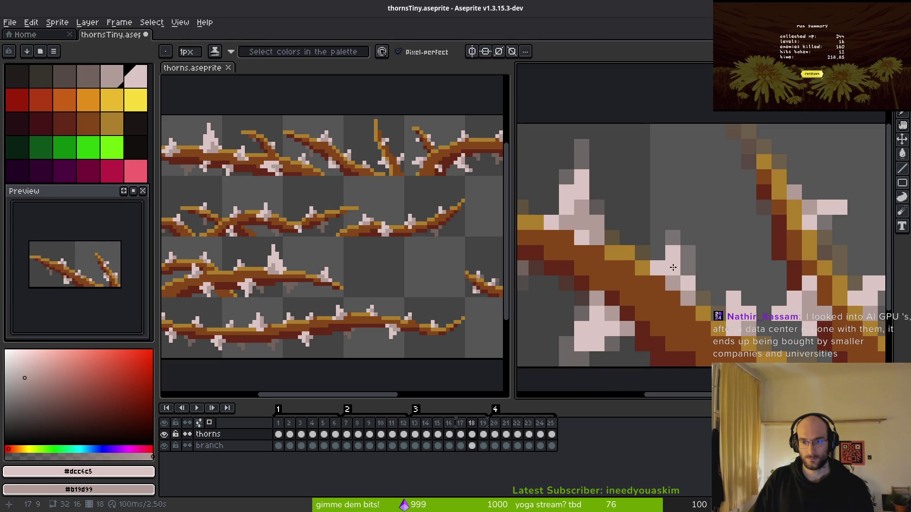
{"action": "scroll", "coordinate": [673, 268], "scroll_direction": "down", "scroll_amount": 4}
{"action": "key", "text": "i"}
{"action": "key", "text": "comma"}
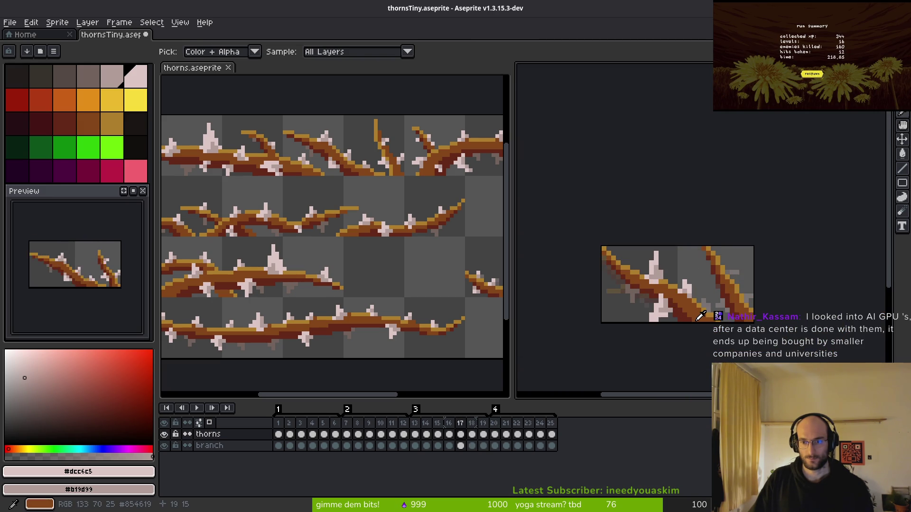
{"action": "key", "text": "b"}
{"action": "scroll", "coordinate": [683, 280], "scroll_direction": "up", "scroll_amount": 4}
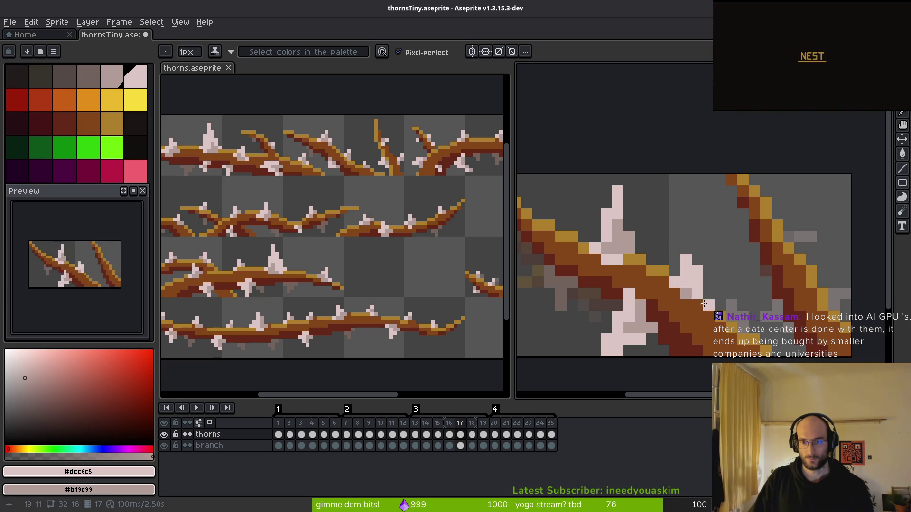
- Add one light pink pixel to the small thorn beside the tall one
{"action": "left_click", "coordinate": [705, 303]}
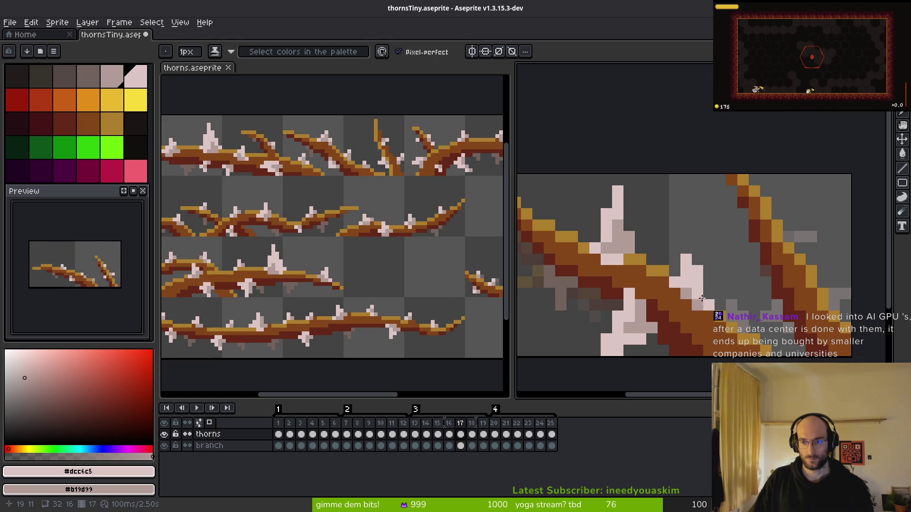
{"action": "scroll", "coordinate": [705, 299], "scroll_direction": "down", "scroll_amount": 2}
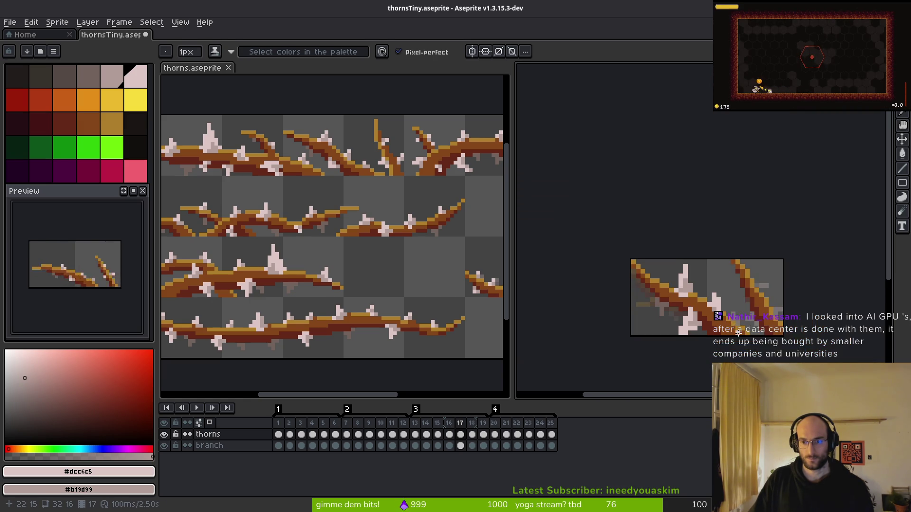
{"action": "scroll", "coordinate": [693, 265], "scroll_direction": "up", "scroll_amount": 3}
{"action": "scroll", "coordinate": [697, 270], "scroll_direction": "down", "scroll_amount": 4}
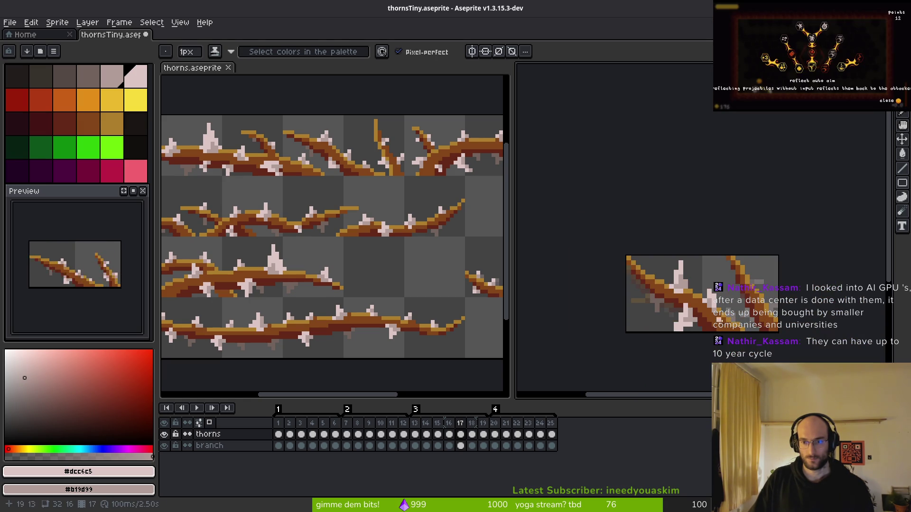
{"action": "key", "text": "i"}
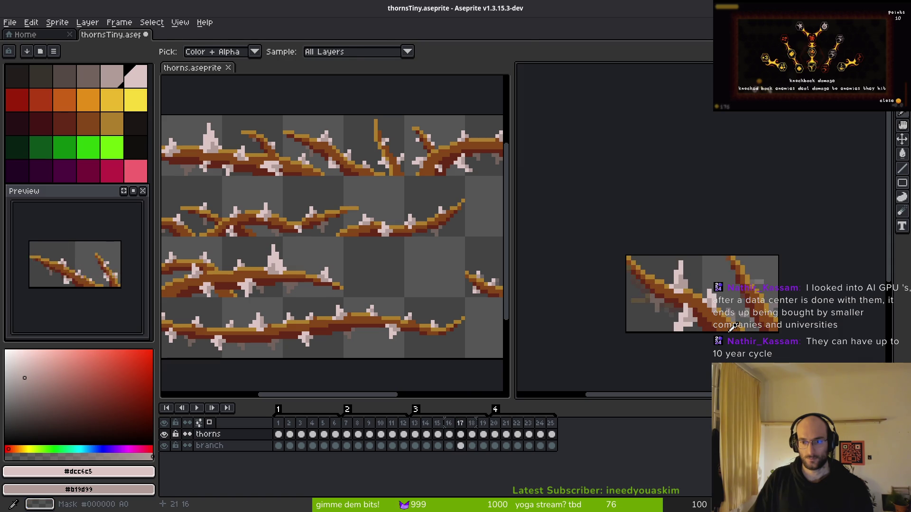
{"action": "key", "text": "b"}
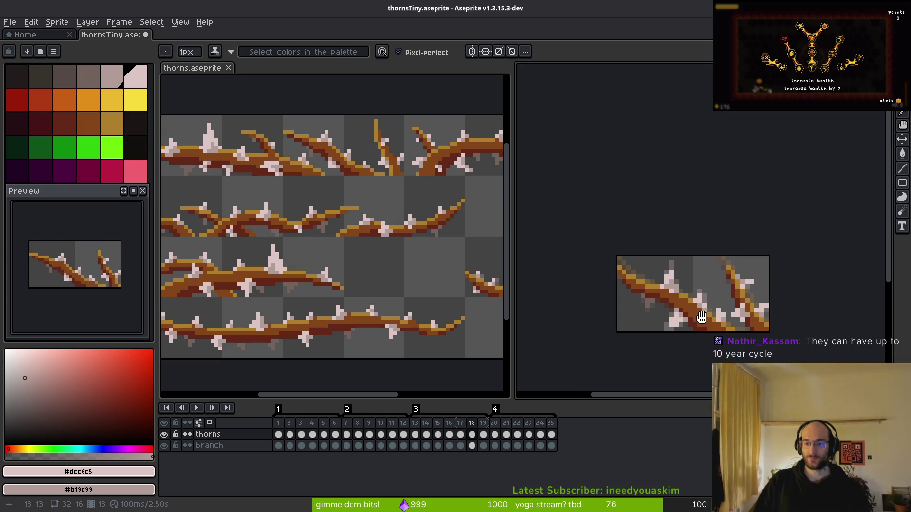
- On frame 17, stretch the small thorn taller in #dcc6c5 and shade one pixel #b19d99
{"action": "scroll", "coordinate": [706, 317], "scroll_direction": "up", "scroll_amount": 2}
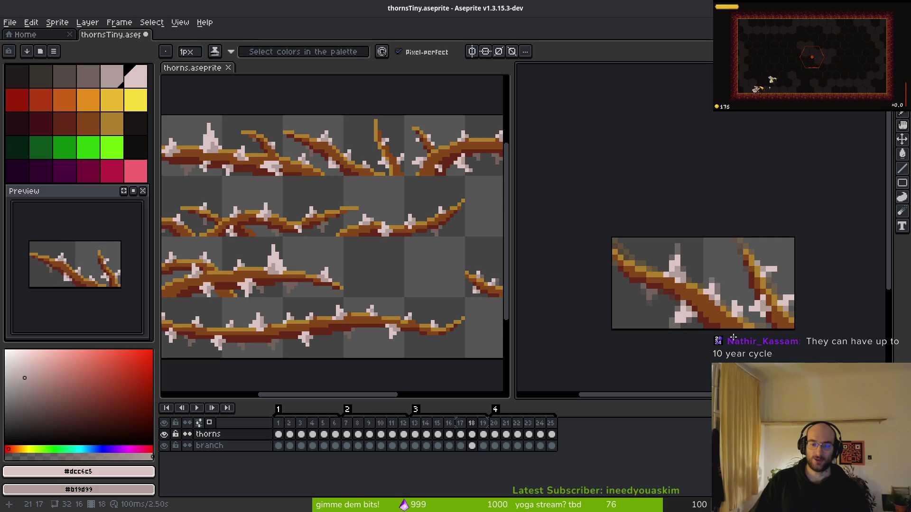
{"action": "key", "text": "i"}
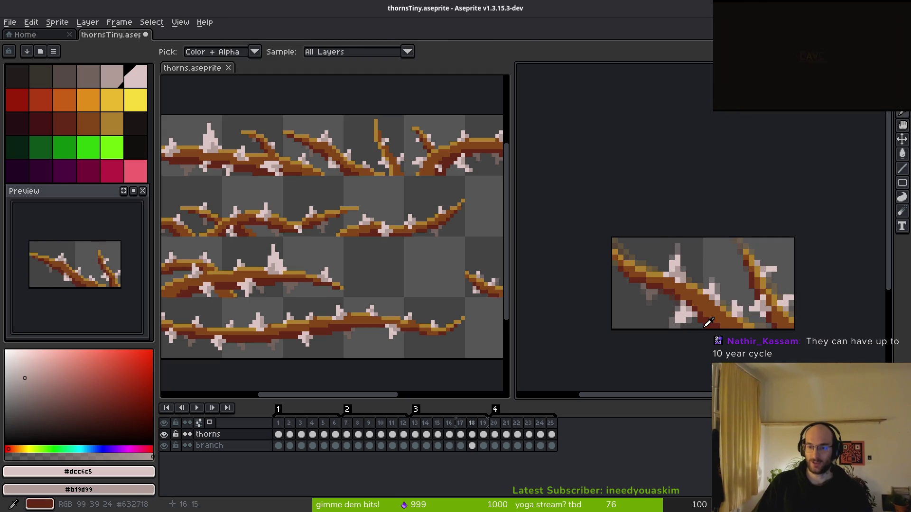
{"action": "scroll", "coordinate": [726, 265], "scroll_direction": "up", "scroll_amount": 4}
{"action": "key", "text": "comma"}
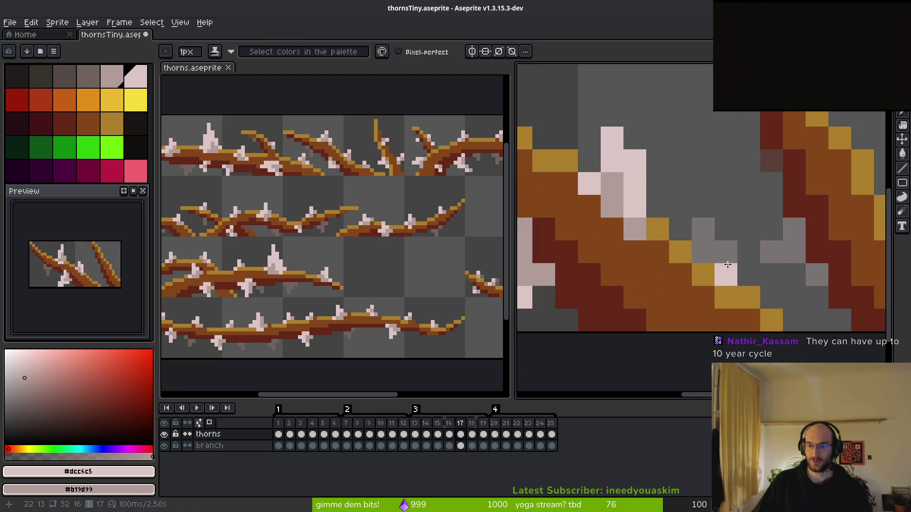
{"action": "scroll", "coordinate": [726, 264], "scroll_direction": "down", "scroll_amount": 1}
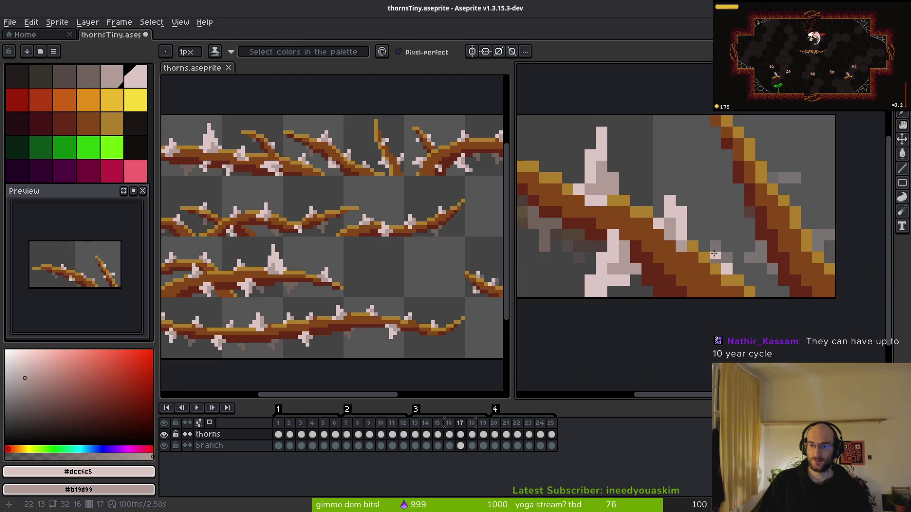
{"action": "scroll", "coordinate": [717, 242], "scroll_direction": "up", "scroll_amount": 2}
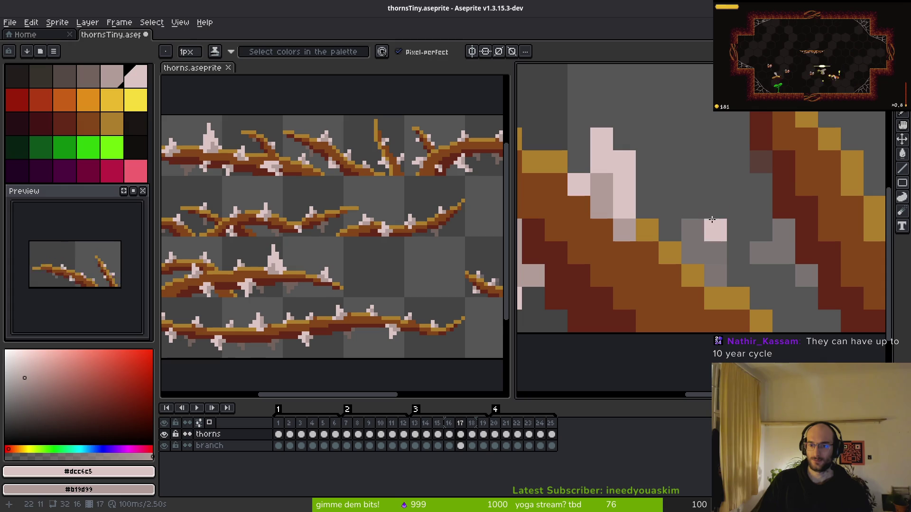
{"action": "mouse_move", "coordinate": [707, 210]}
{"action": "left_mouse_down"}
{"action": "mouse_move", "coordinate": [692, 253]}
{"action": "mouse_move", "coordinate": [715, 253]}
{"action": "mouse_move", "coordinate": [728, 296]}
{"action": "left_mouse_up"}
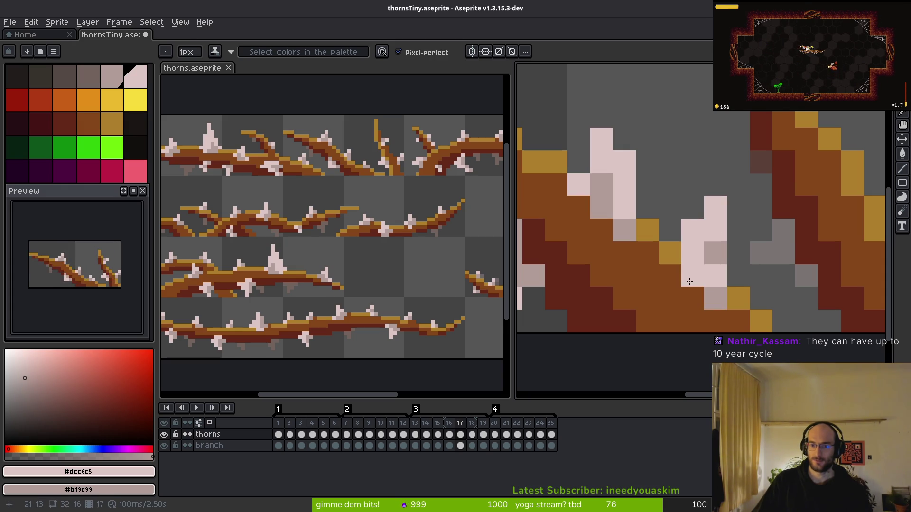
{"action": "right_click", "coordinate": [713, 278]}
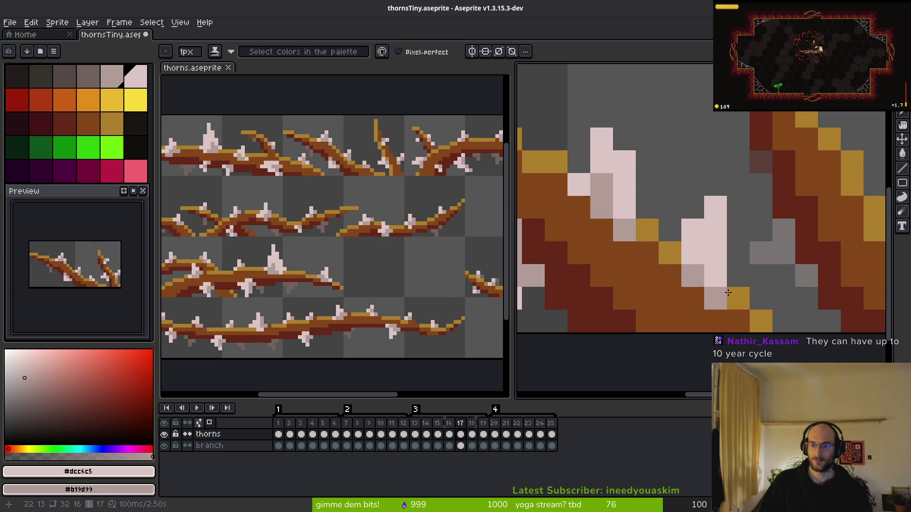
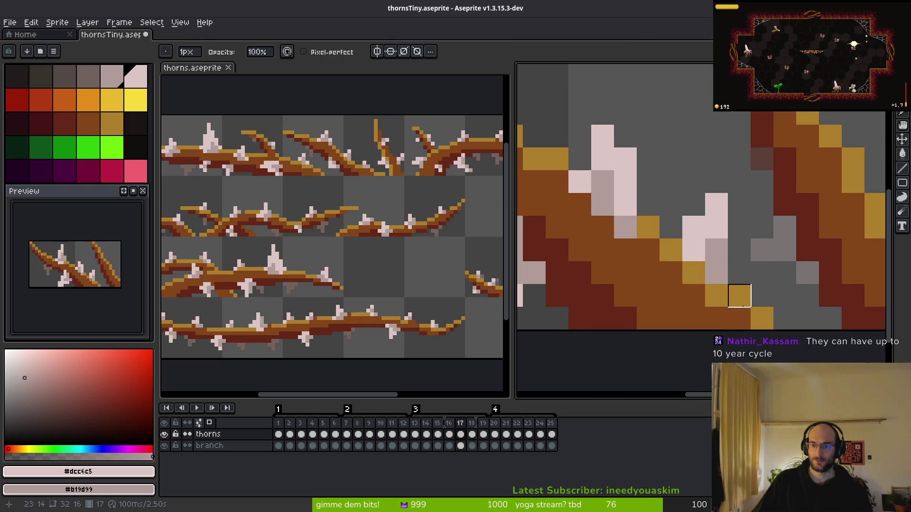
- Sample the brown branch and pink thorn colours on frames 17–18, then save thornsTiny.aseprite
{"action": "scroll", "coordinate": [763, 315], "scroll_direction": "down", "scroll_amount": 5}
{"action": "key", "text": "alt"}
{"action": "scroll", "coordinate": [755, 313], "scroll_direction": "up", "scroll_amount": 5}
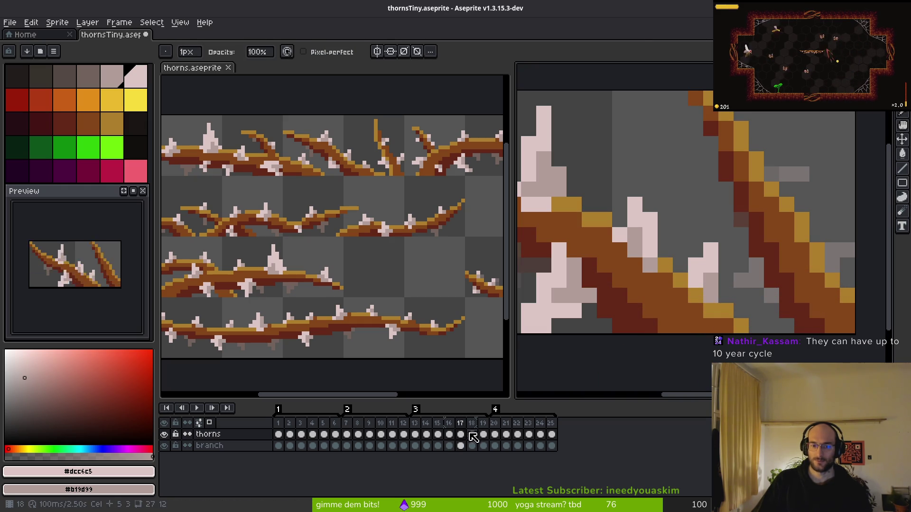
{"action": "left_click", "coordinate": [693, 309], "text": "alt"}
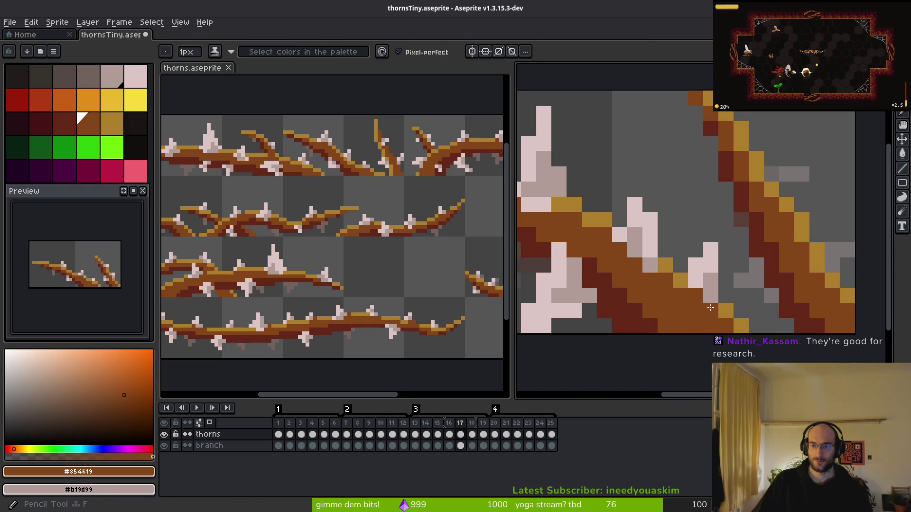
{"action": "scroll", "coordinate": [696, 314], "scroll_direction": "down", "scroll_amount": 1}
{"action": "scroll", "coordinate": [696, 314], "scroll_direction": "down", "scroll_amount": 3}
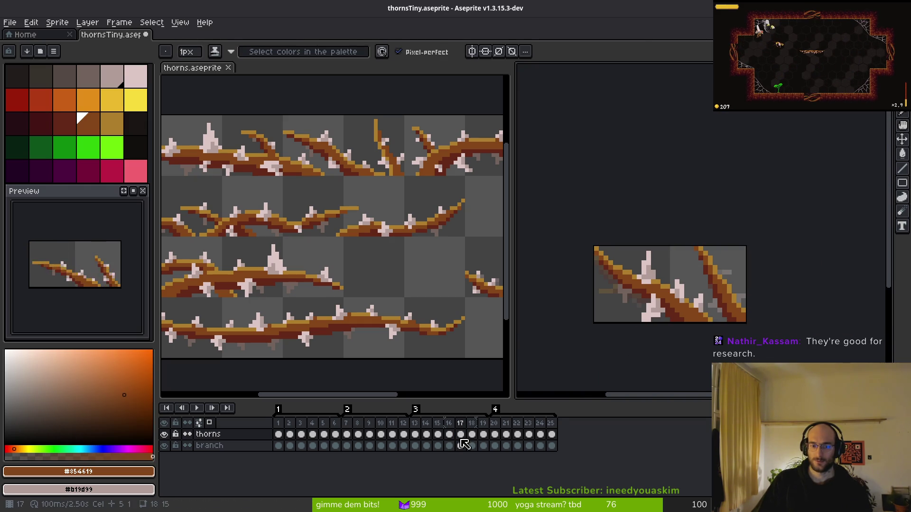
{"action": "left_click", "coordinate": [476, 444]}
{"action": "key", "text": "Left"}
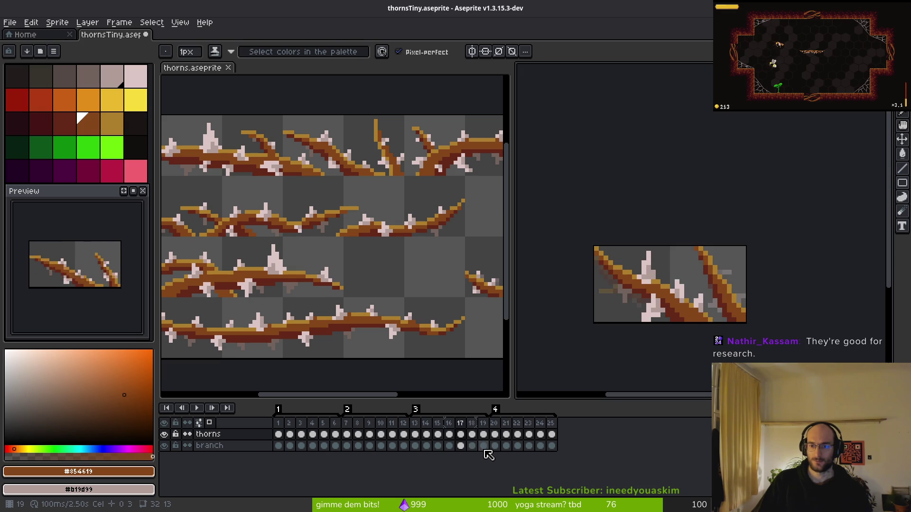
{"action": "scroll", "coordinate": [581, 326], "scroll_direction": "up", "scroll_amount": 4}
{"action": "left_click_drag", "start_coordinate": [573, 293], "coordinate": [624, 285]}
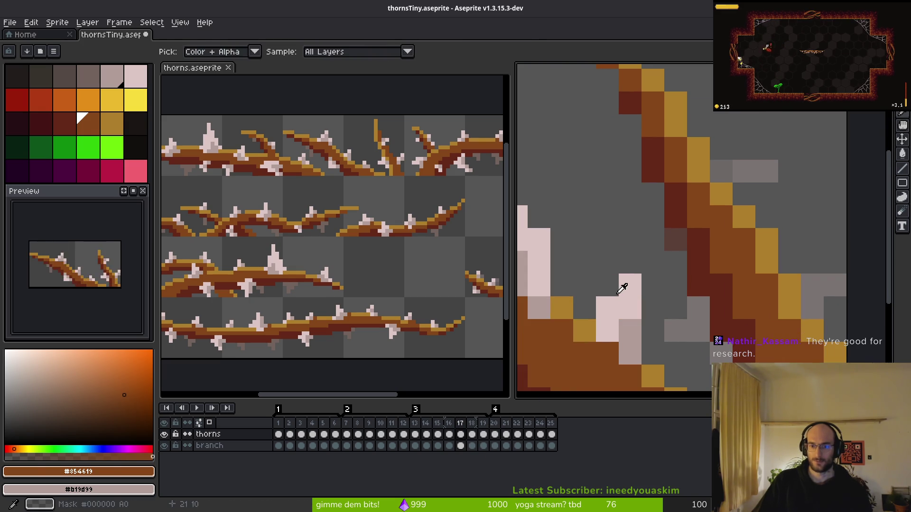
{"action": "left_click", "coordinate": [602, 285], "text": "alt"}
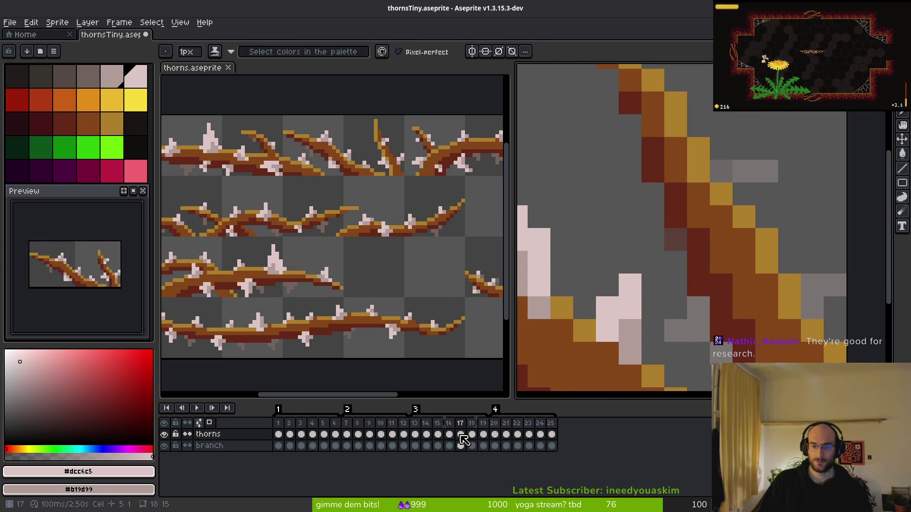
{"action": "scroll", "coordinate": [636, 332], "scroll_direction": "down", "scroll_amount": 4}
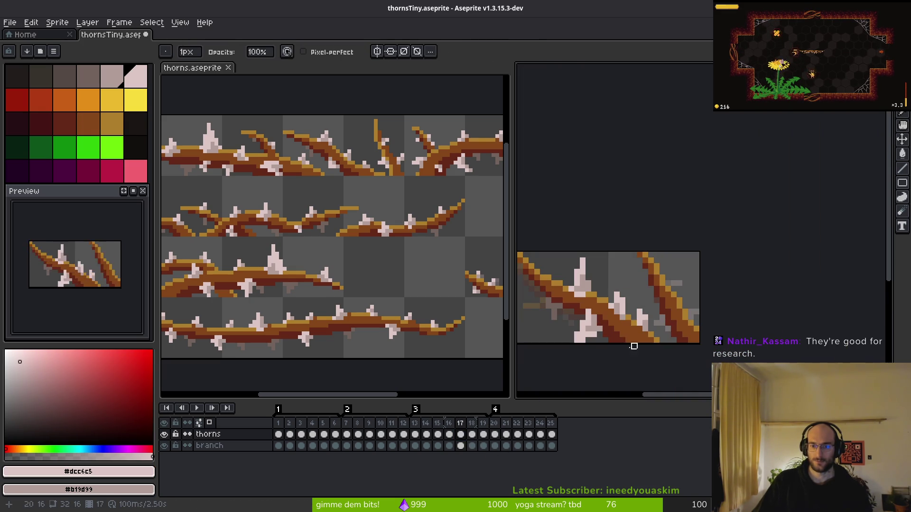
{"action": "scroll", "coordinate": [631, 322], "scroll_direction": "up", "scroll_amount": 1}
{"action": "key", "text": "ctrl+s"}
- Flip between frames 16, 17 and 18 to compare the thorns without editing them
{"action": "scroll", "coordinate": [661, 299], "scroll_direction": "up", "scroll_amount": 1}
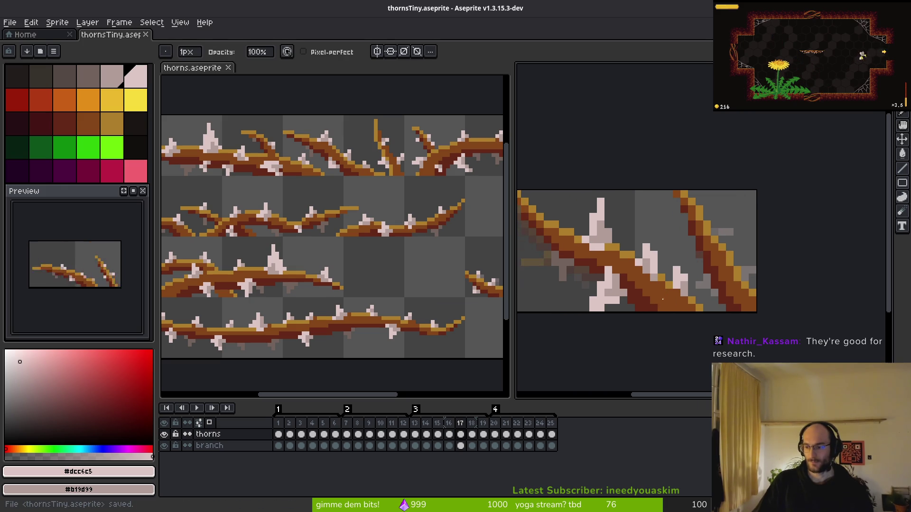
{"action": "scroll", "coordinate": [662, 301], "scroll_direction": "up", "scroll_amount": 3}
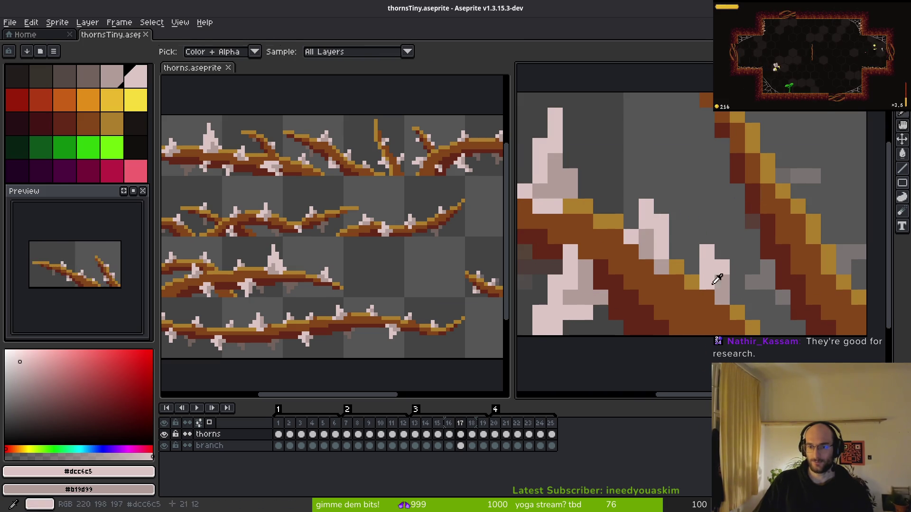
{"action": "scroll", "coordinate": [689, 283], "scroll_direction": "down", "scroll_amount": 2}
{"action": "key", "text": "alt"}
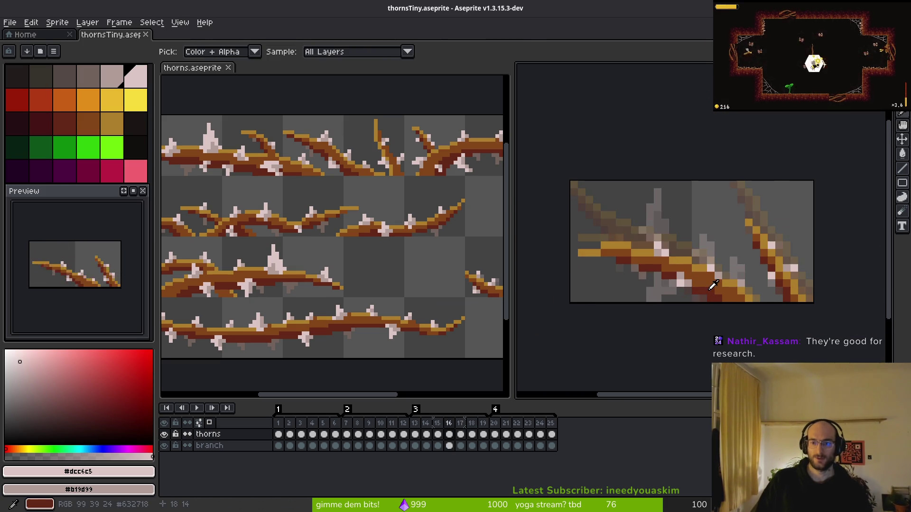
{"action": "key", "text": "comma"}
{"action": "key", "text": "period"}
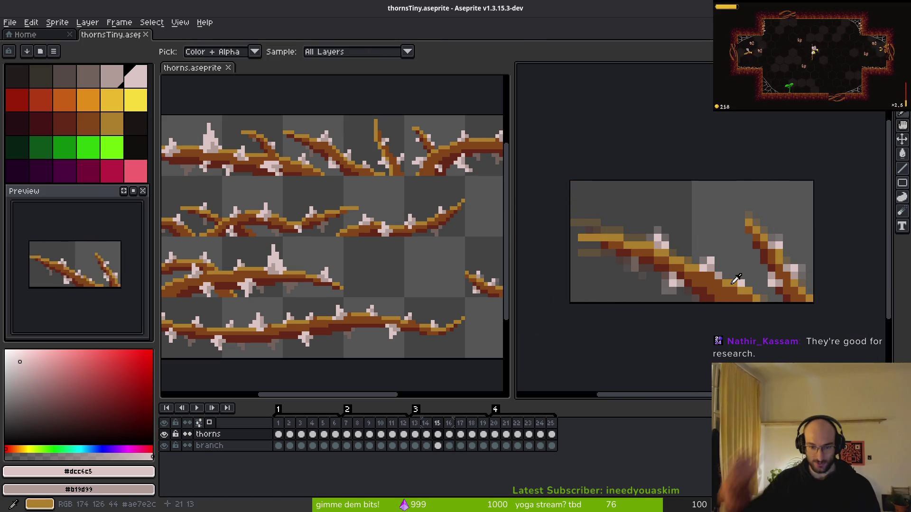
{"action": "key", "text": "comma"}
{"action": "key", "text": "period"}
{"action": "key", "text": "comma"}
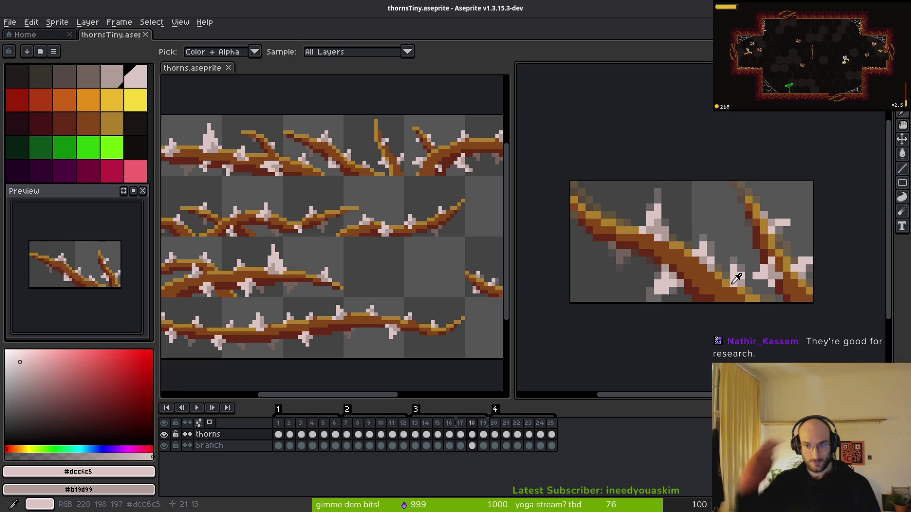
{"action": "key", "text": "period"}
{"action": "scroll", "coordinate": [735, 282], "scroll_direction": "down", "scroll_amount": 1}
{"action": "key", "text": "period"}
{"action": "key", "text": "alt"}
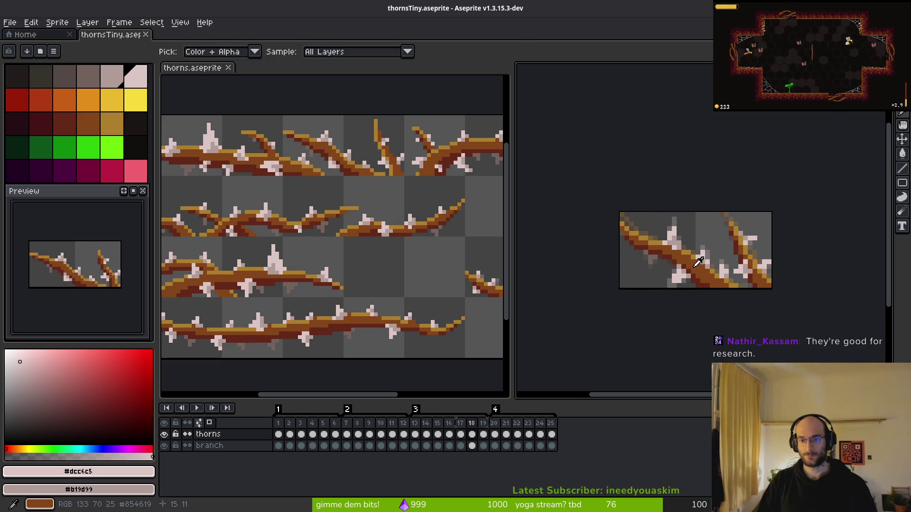
{"action": "key", "text": "comma"}
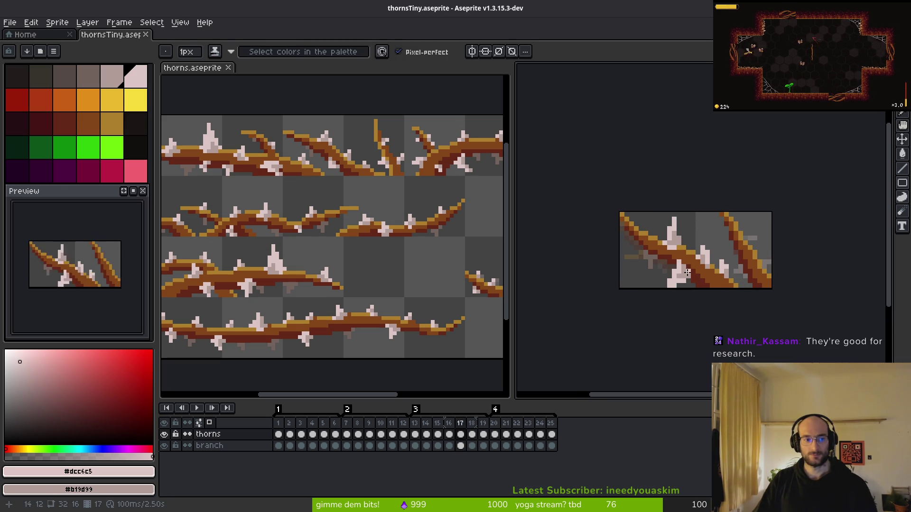
{"action": "scroll", "coordinate": [691, 271], "scroll_direction": "up", "scroll_amount": 3}
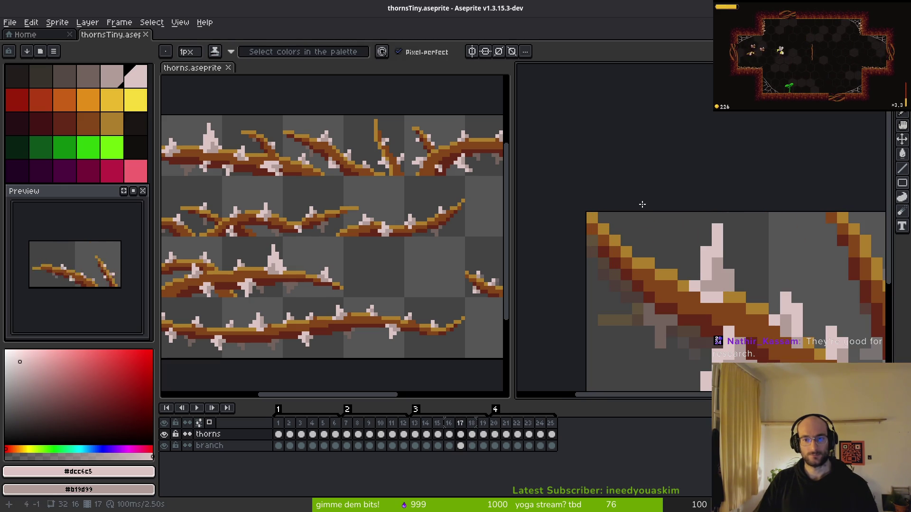
{"action": "key", "text": "alt"}
{"action": "key", "text": "comma"}
{"action": "key", "text": "comma"}
{"action": "key", "text": "comma"}
{"action": "key", "text": "comma"}
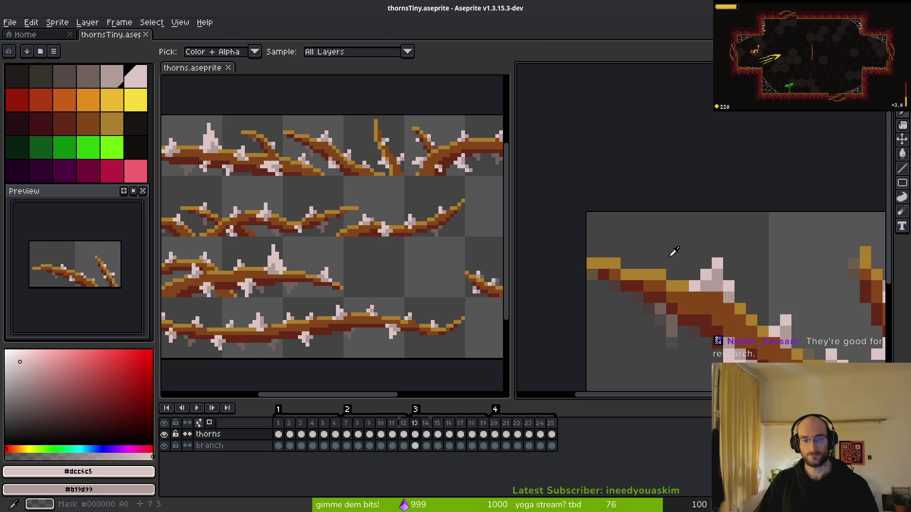
- Add a pink pixel below the thorn tip on frame 13
{"action": "scroll", "coordinate": [608, 238], "scroll_direction": "up", "scroll_amount": 3}
{"action": "left_click", "coordinate": [616, 273]}
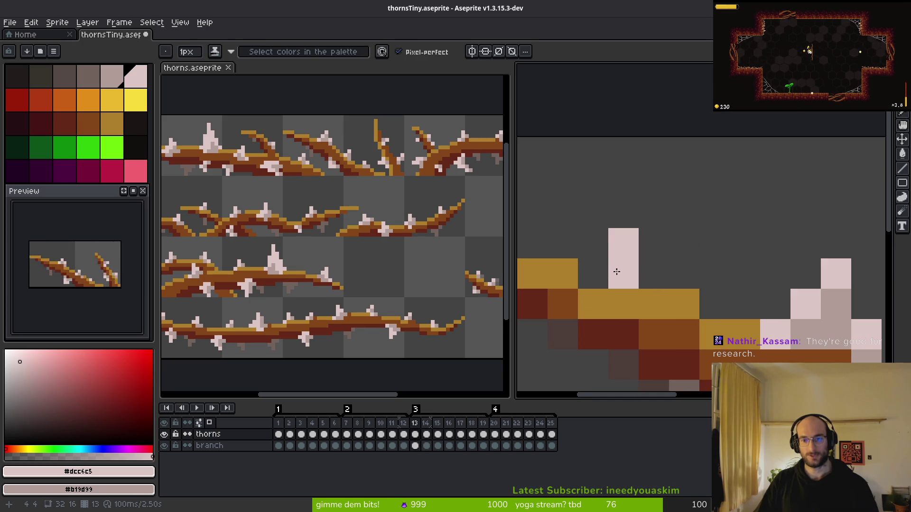
{"action": "scroll", "coordinate": [680, 306], "scroll_direction": "down", "scroll_amount": 4}
{"action": "scroll", "coordinate": [679, 306], "scroll_direction": "up", "scroll_amount": 5}
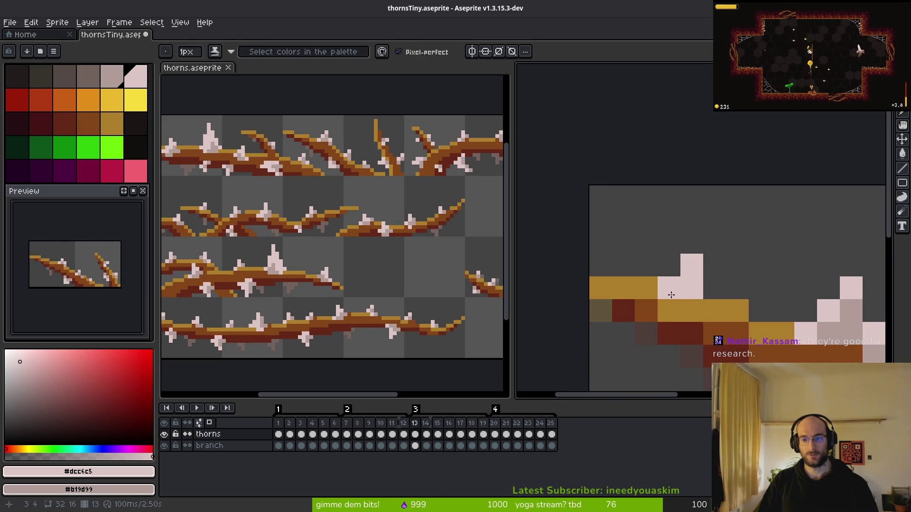
{"action": "scroll", "coordinate": [696, 293], "scroll_direction": "down", "scroll_amount": 4}
- On frame 17, extend the thorn with light-pink pixels and recolour three tip pixels grey-pink
{"action": "key", "text": "period"}
{"action": "scroll", "coordinate": [712, 305], "scroll_direction": "up", "scroll_amount": 4}
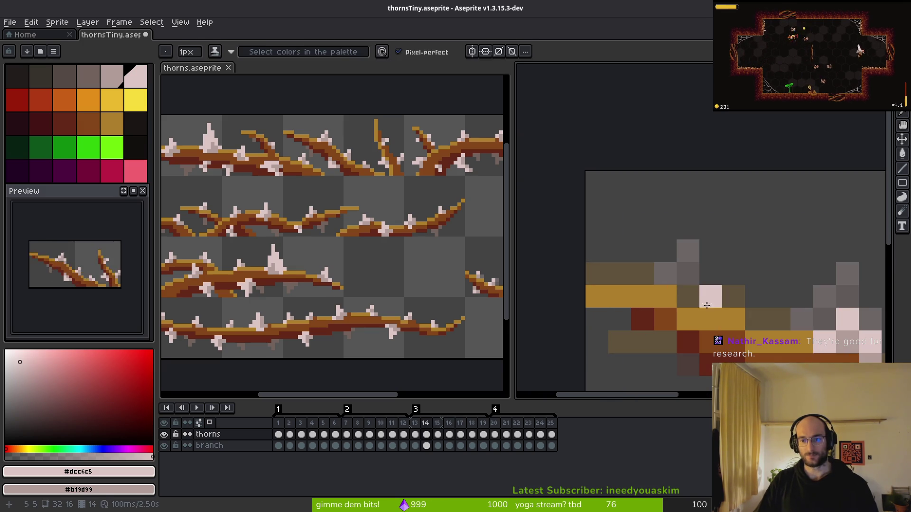
{"action": "key", "text": "period"}
{"action": "scroll", "coordinate": [736, 283], "scroll_direction": "down", "scroll_amount": 3}
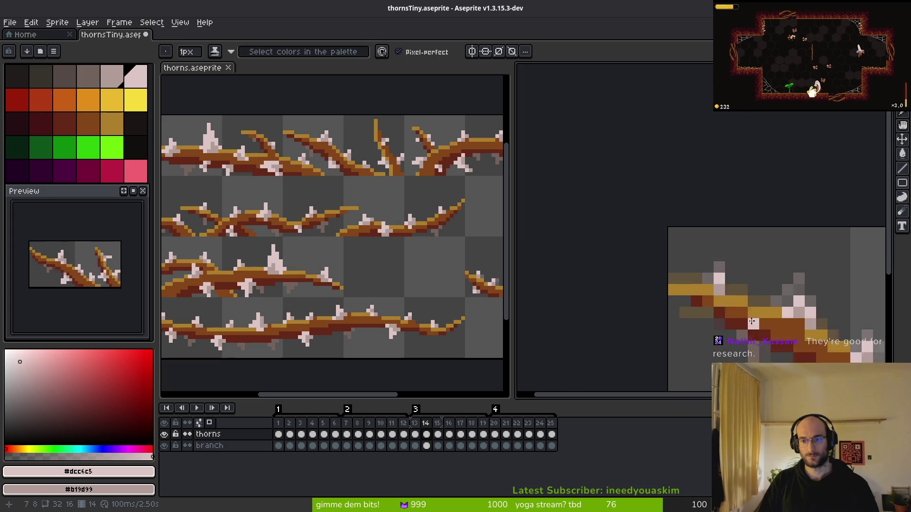
{"action": "scroll", "coordinate": [704, 301], "scroll_direction": "up", "scroll_amount": 2}
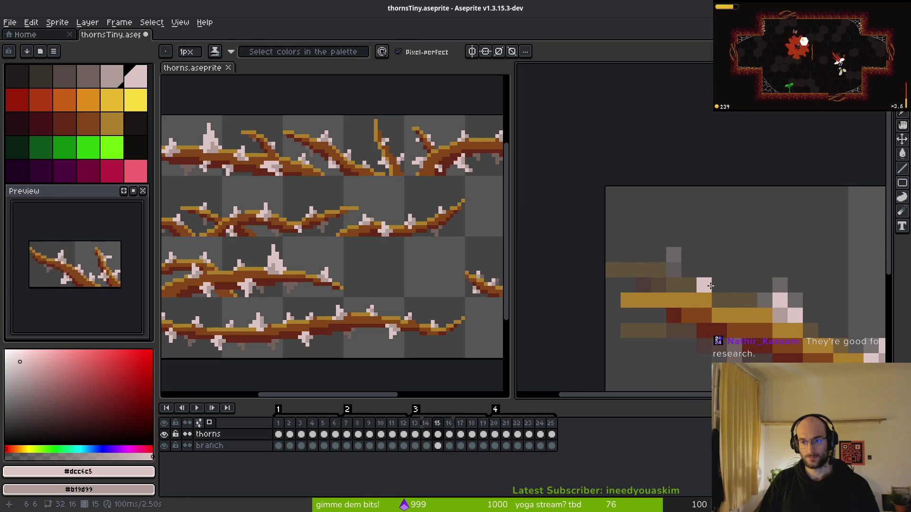
{"action": "scroll", "coordinate": [710, 286], "scroll_direction": "down", "scroll_amount": 2}
{"action": "key", "text": "period"}
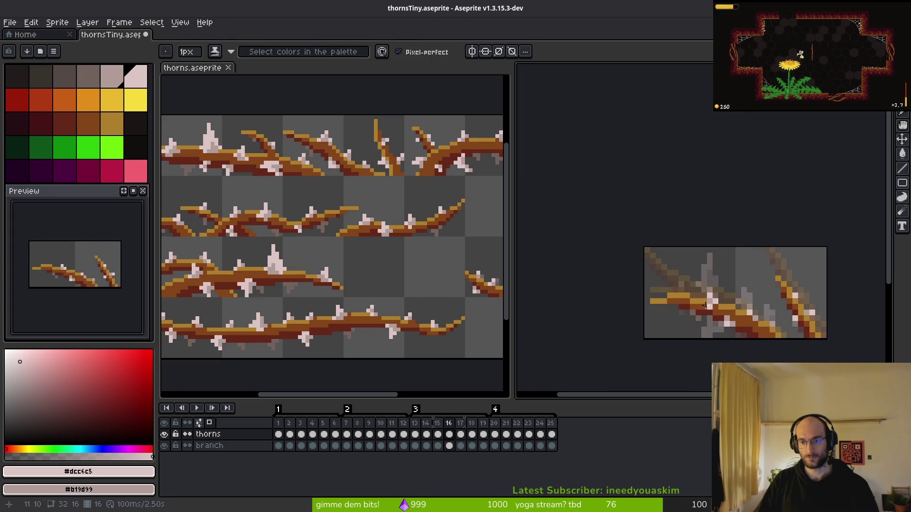
{"action": "scroll", "coordinate": [669, 277], "scroll_direction": "up", "scroll_amount": 2}
{"action": "key", "text": "period"}
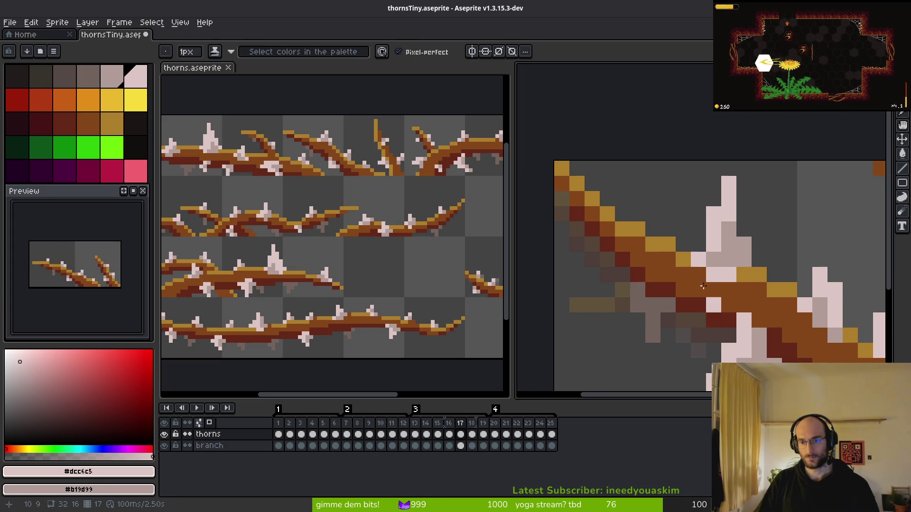
{"action": "scroll", "coordinate": [656, 205], "scroll_direction": "up", "scroll_amount": 2}
{"action": "mouse_move", "coordinate": [655, 207]}
{"action": "left_mouse_down"}
{"action": "mouse_move", "coordinate": [638, 202]}
{"action": "mouse_move", "coordinate": [657, 221]}
{"action": "mouse_move", "coordinate": [623, 222]}
{"action": "mouse_move", "coordinate": [611, 246]}
{"action": "left_mouse_up"}
{"action": "right_click", "coordinate": [637, 244]}
{"action": "right_click", "coordinate": [614, 268]}
{"action": "right_click", "coordinate": [636, 267]}
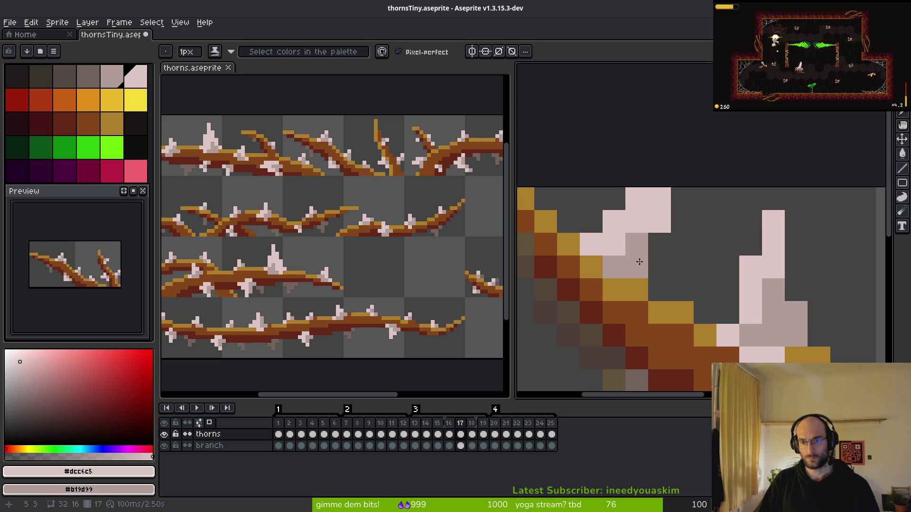
- Place an extra pale pink thorn pixel on the branch in frame 17
{"action": "scroll", "coordinate": [645, 287], "scroll_direction": "down", "scroll_amount": 6}
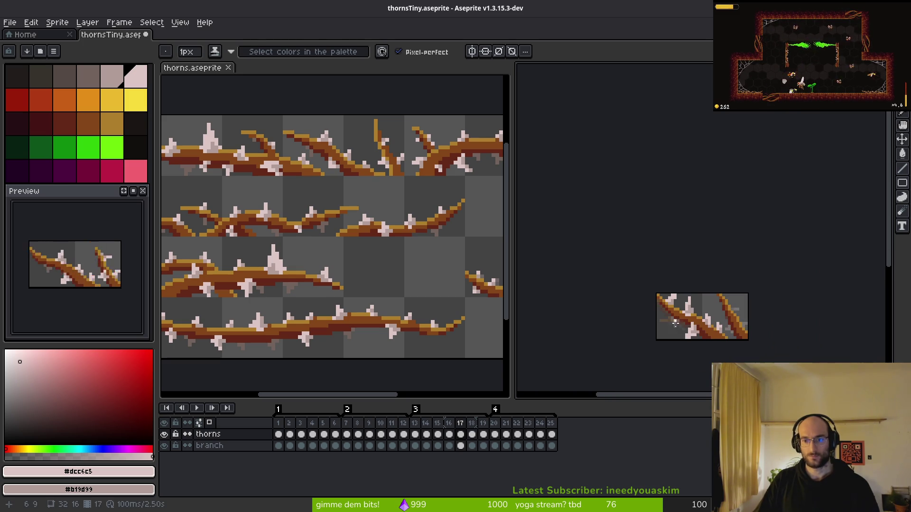
{"action": "key", "text": "alt"}
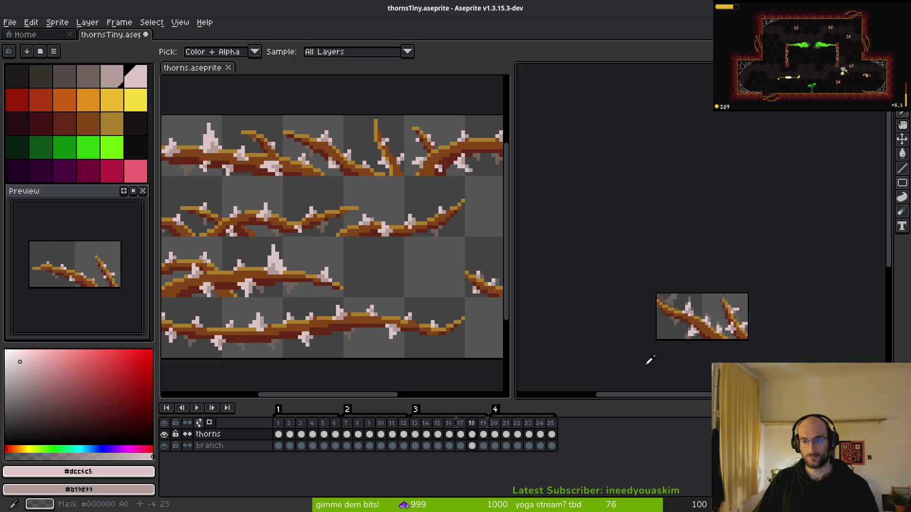
{"action": "key", "text": "plus"}
{"action": "key", "text": "plus"}
{"action": "key", "text": "plus"}
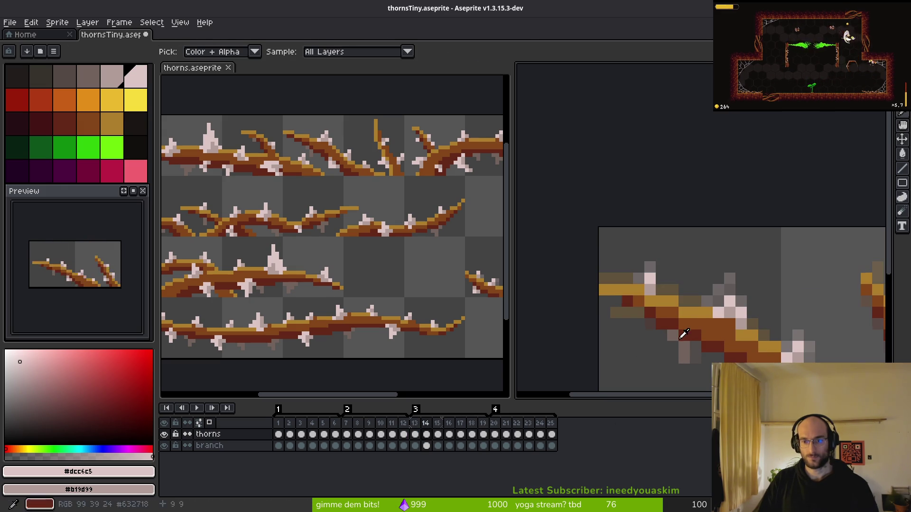
{"action": "left_click", "coordinate": [484, 427]}
{"action": "key", "text": "b"}
{"action": "left_click", "coordinate": [637, 268]}
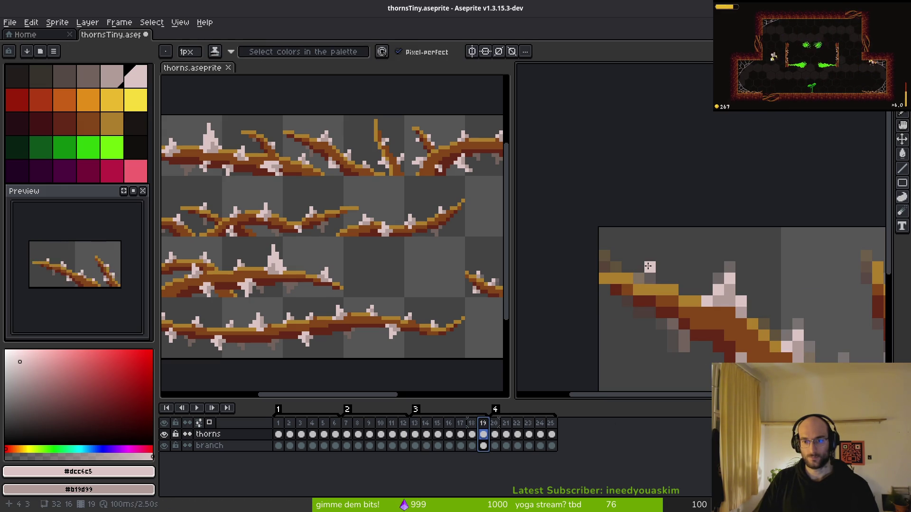
- Try erasing thorn pixels on the previous frame, then undo the erasures
{"action": "scroll", "coordinate": [693, 302], "scroll_direction": "down", "scroll_amount": 3}
{"action": "key", "text": "comma"}
{"action": "key", "text": "comma"}
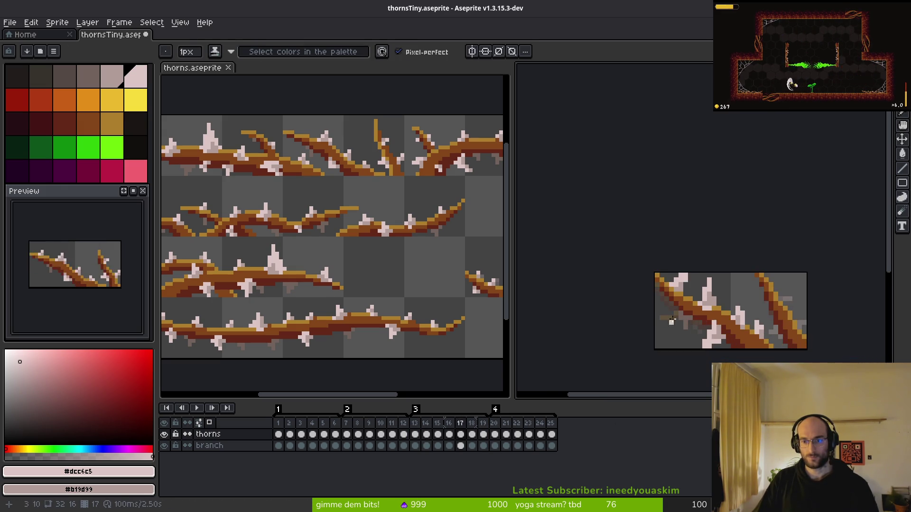
{"action": "scroll", "coordinate": [711, 230], "scroll_direction": "up", "scroll_amount": 4}
{"action": "key", "text": "e"}
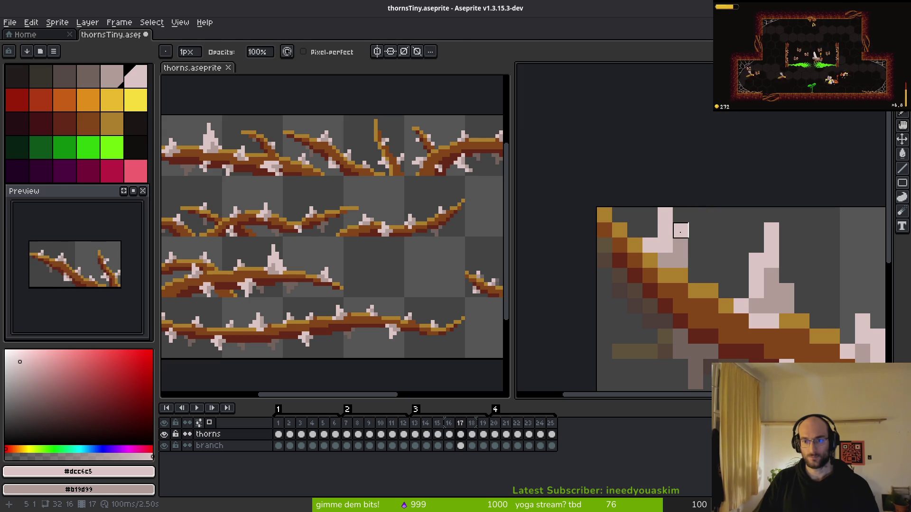
{"action": "scroll", "coordinate": [726, 271], "scroll_direction": "down", "scroll_amount": 3}
{"action": "scroll", "coordinate": [720, 266], "scroll_direction": "up", "scroll_amount": 3}
{"action": "key", "text": "e"}
{"action": "key", "text": "ctrl+z"}
{"action": "key", "text": "ctrl+z"}
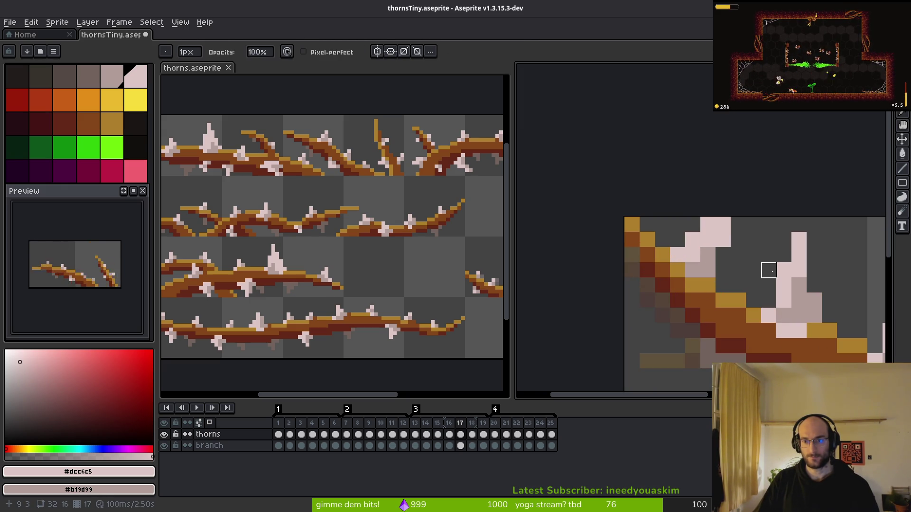
{"action": "scroll", "coordinate": [769, 271], "scroll_direction": "down", "scroll_amount": 5}
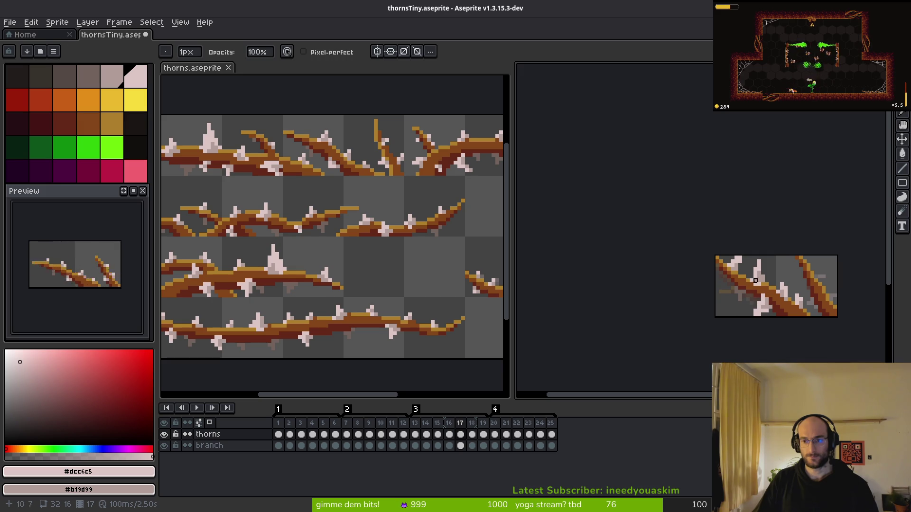
{"action": "scroll", "coordinate": [756, 277], "scroll_direction": "up", "scroll_amount": 4}
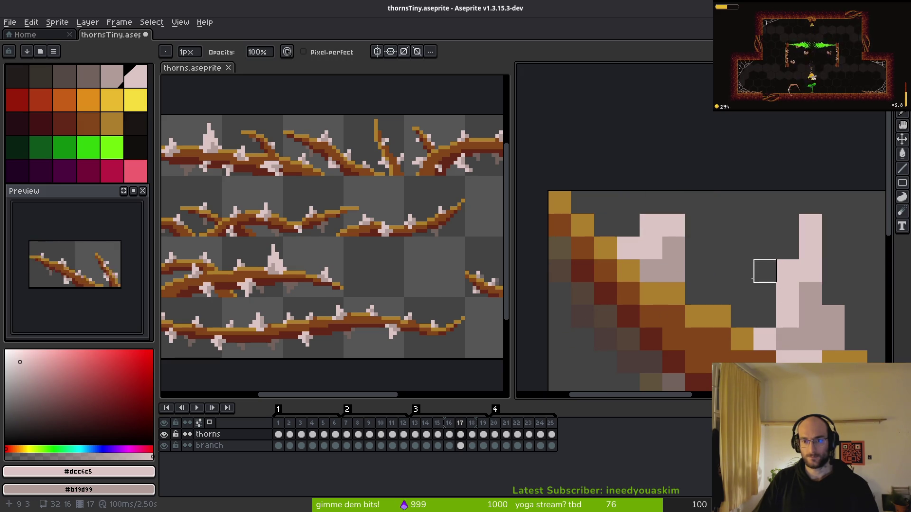
{"action": "scroll", "coordinate": [764, 271], "scroll_direction": "down", "scroll_amount": 6}
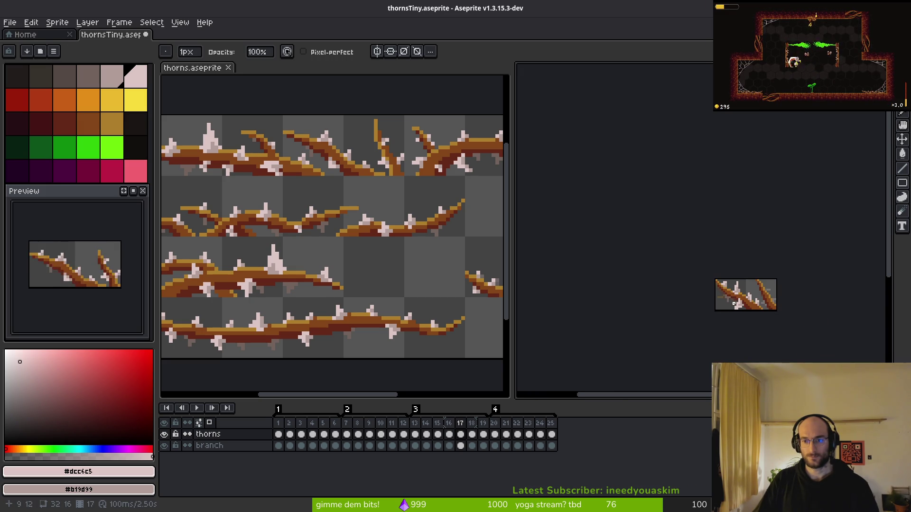
{"action": "scroll", "coordinate": [734, 304], "scroll_direction": "up", "scroll_amount": 6}
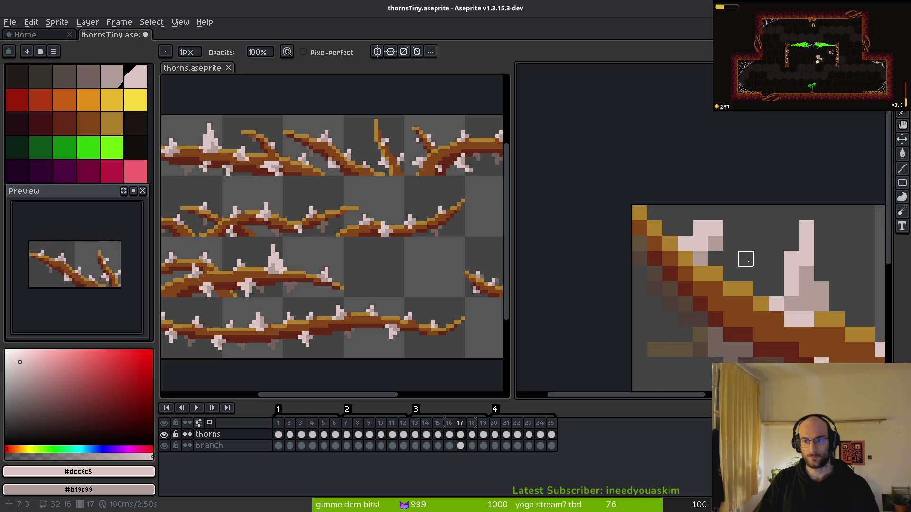
{"action": "scroll", "coordinate": [746, 274], "scroll_direction": "down", "scroll_amount": 4}
{"action": "scroll", "coordinate": [745, 274], "scroll_direction": "up", "scroll_amount": 3}
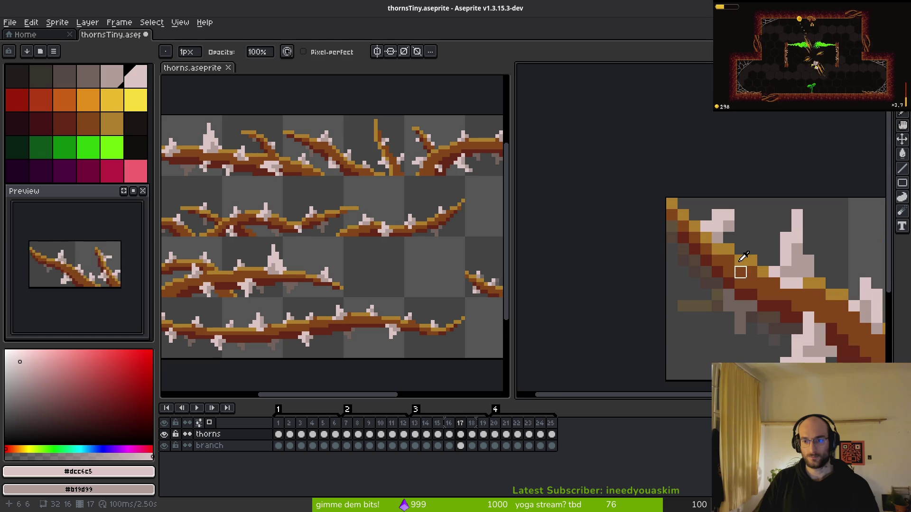
- On frame 17's thorns layer, sample pale pink #dcc6c5 as both primary and secondary colour
{"action": "left_click", "coordinate": [88, 123]}
{"action": "left_click", "coordinate": [461, 446]}
{"action": "key", "text": "f"}
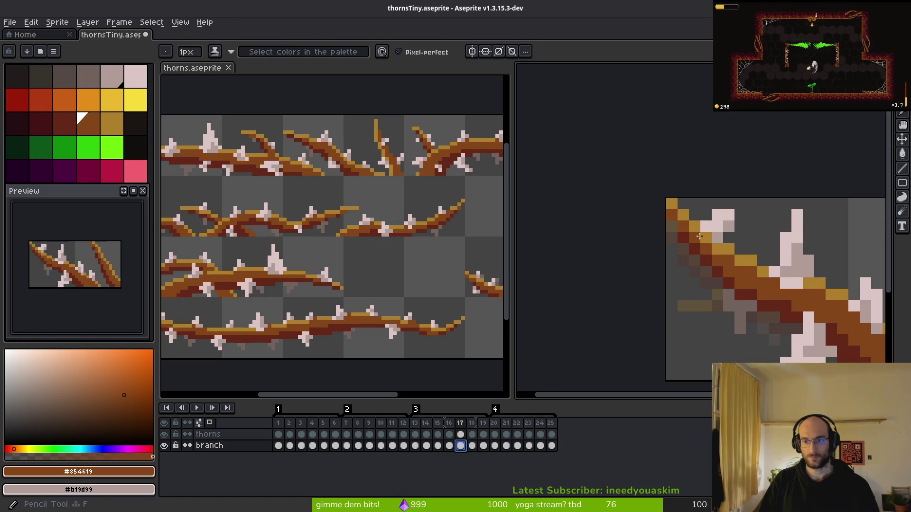
{"action": "scroll", "coordinate": [729, 305], "scroll_direction": "down", "scroll_amount": 4}
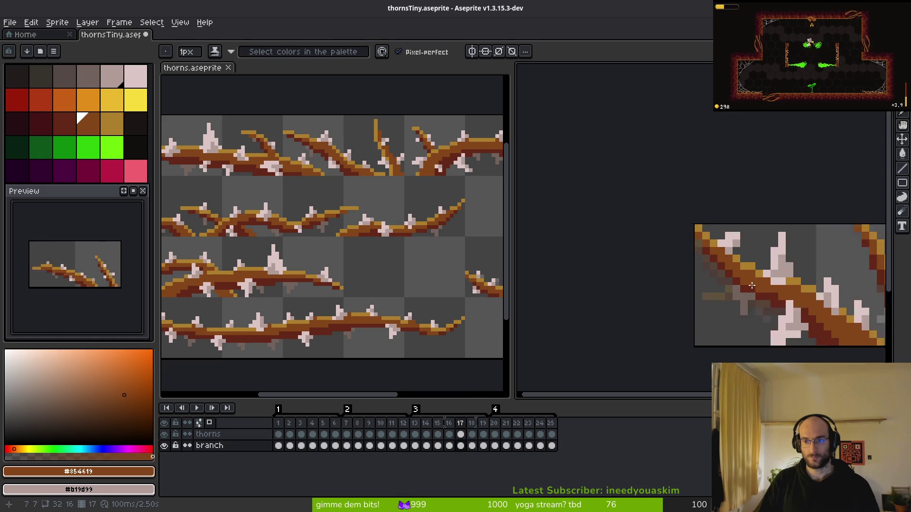
{"action": "left_click", "coordinate": [461, 435]}
{"action": "scroll", "coordinate": [683, 266], "scroll_direction": "up", "scroll_amount": 4}
{"action": "key", "text": "i"}
{"action": "left_click", "coordinate": [683, 265]}
{"action": "right_click", "coordinate": [683, 266]}
{"action": "scroll", "coordinate": [692, 285], "scroll_direction": "down", "scroll_amount": 3}
- Paint pale pink thorn pixels on frame 18, undoing an unwanted greyish-pink stroke
{"action": "key", "text": "Right"}
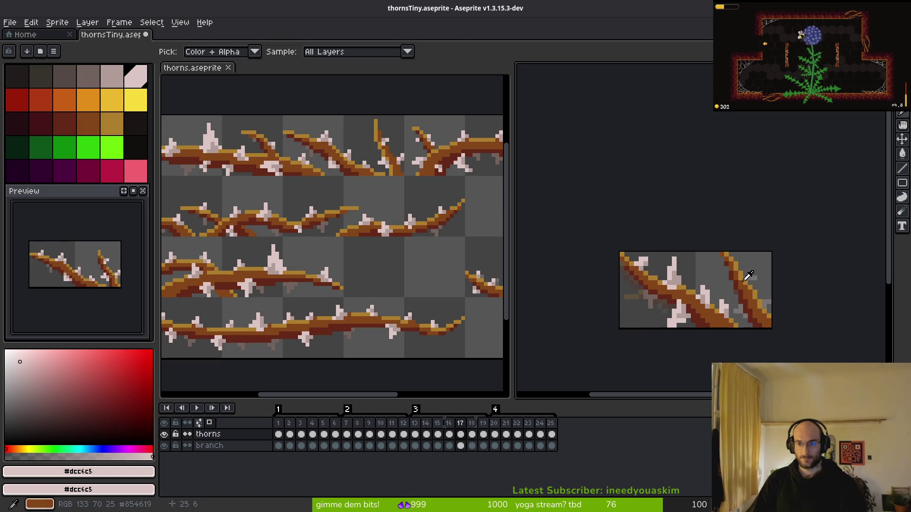
{"action": "key", "text": "b"}
{"action": "scroll", "coordinate": [646, 266], "scroll_direction": "up", "scroll_amount": 3}
{"action": "scroll", "coordinate": [655, 260], "scroll_direction": "up", "scroll_amount": 1}
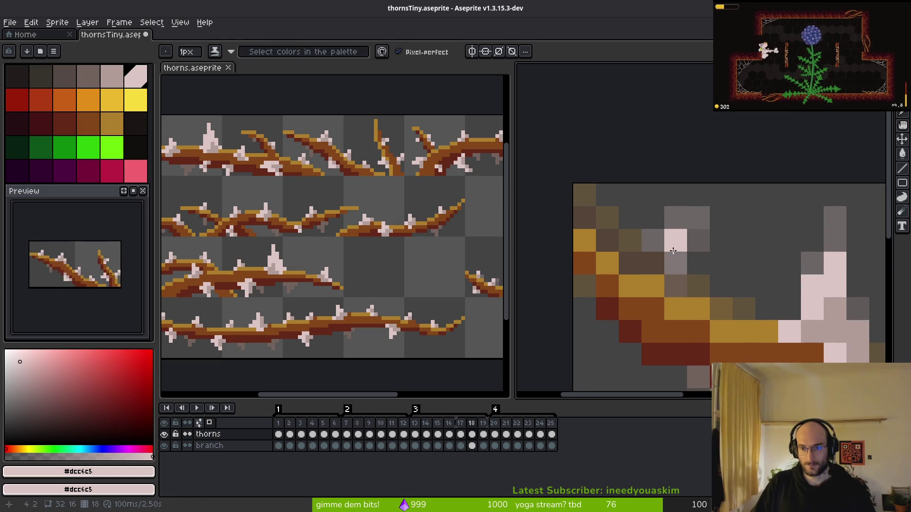
{"action": "mouse_move", "coordinate": [655, 261]}
{"action": "left_mouse_down"}
{"action": "mouse_move", "coordinate": [669, 262]}
{"action": "mouse_move", "coordinate": [699, 309]}
{"action": "left_mouse_up"}
{"action": "right_click", "coordinate": [832, 325], "text": "alt"}
{"action": "key", "text": "ctrl+z"}
{"action": "key", "text": "ctrl+z"}
{"action": "scroll", "coordinate": [691, 285], "scroll_direction": "down", "scroll_amount": 1}
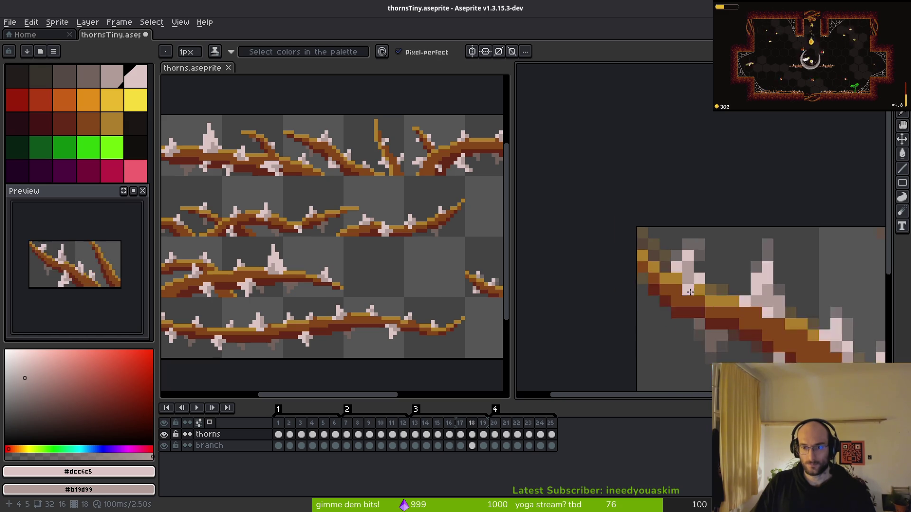
{"action": "scroll", "coordinate": [679, 232], "scroll_direction": "up", "scroll_amount": 2}
{"action": "scroll", "coordinate": [679, 232], "scroll_direction": "down", "scroll_amount": 6}
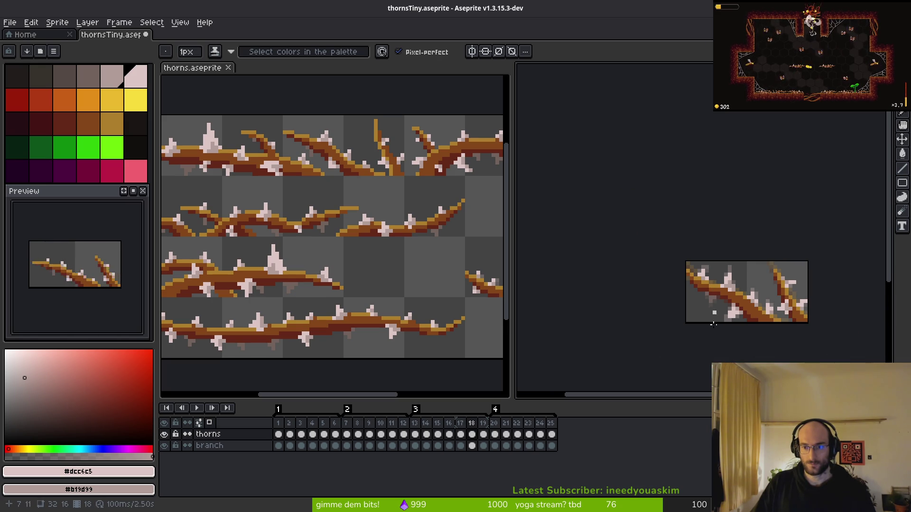
- Darken two thorn pixels on frame 18 with greyish pink #b19d99
{"action": "key", "text": "alt"}
{"action": "key", "text": "comma"}
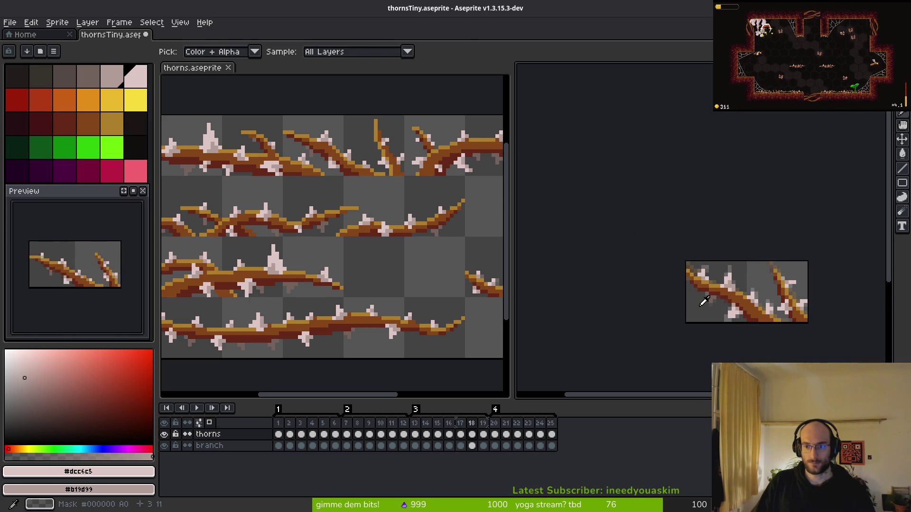
{"action": "scroll", "coordinate": [683, 253], "scroll_direction": "up", "scroll_amount": 4}
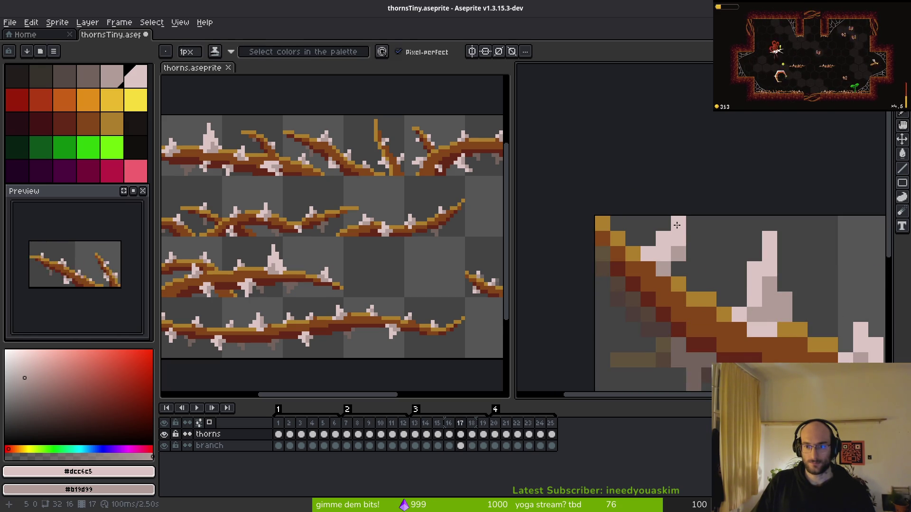
{"action": "scroll", "coordinate": [716, 285], "scroll_direction": "down", "scroll_amount": 5}
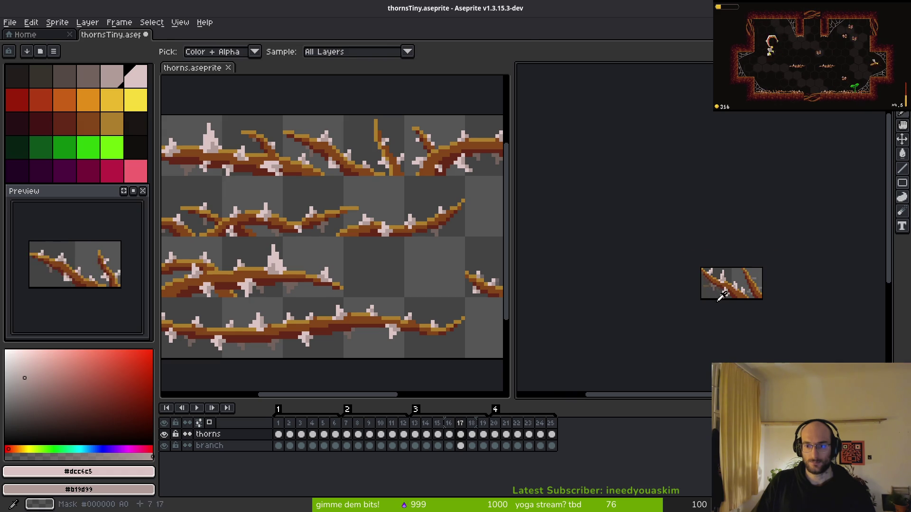
{"action": "scroll", "coordinate": [717, 297], "scroll_direction": "up", "scroll_amount": 5}
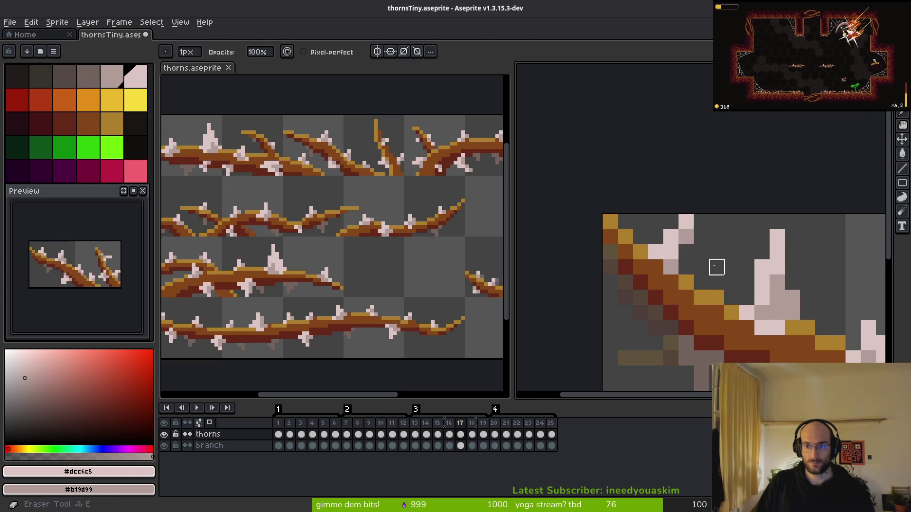
{"action": "scroll", "coordinate": [716, 284], "scroll_direction": "down", "scroll_amount": 5}
{"action": "key", "text": "alt"}
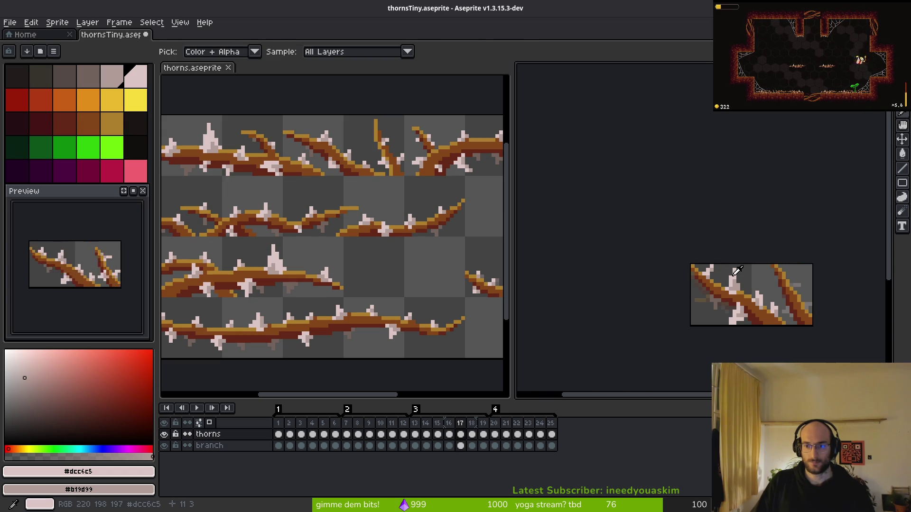
{"action": "key", "text": "period"}
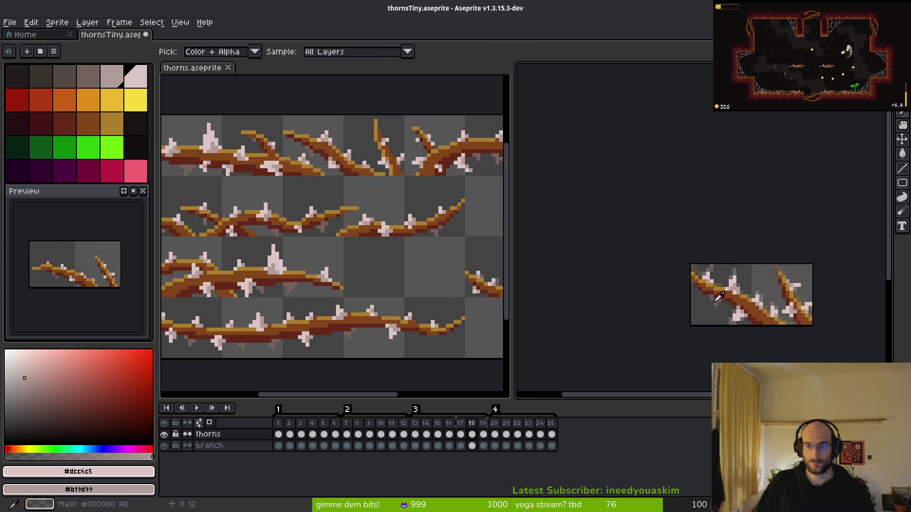
{"action": "scroll", "coordinate": [727, 304], "scroll_direction": "up", "scroll_amount": 5}
{"action": "key", "text": "b"}
{"action": "left_click", "coordinate": [711, 288]}
{"action": "left_click", "coordinate": [710, 272]}
- Flip through frames 16–19 to compare the retouched thorns
{"action": "scroll", "coordinate": [723, 287], "scroll_direction": "down", "scroll_amount": 7}
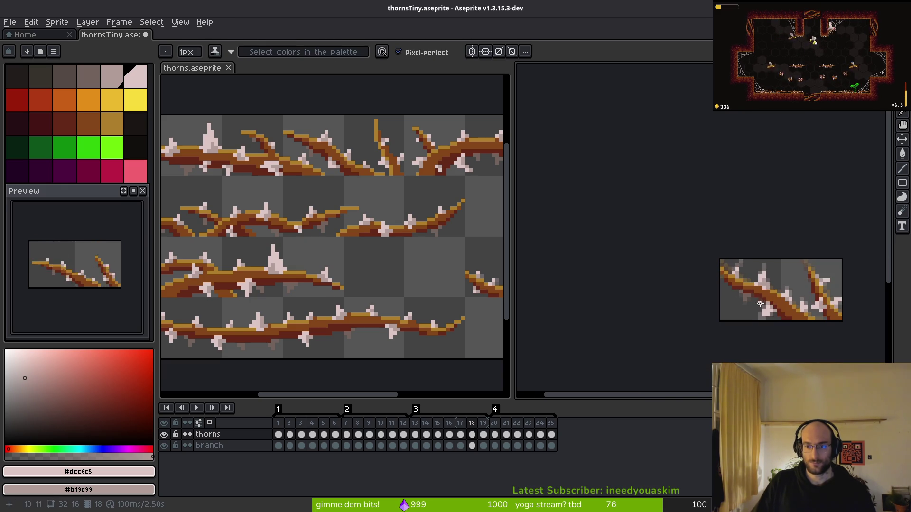
{"action": "key", "text": "i"}
{"action": "key", "text": "period"}
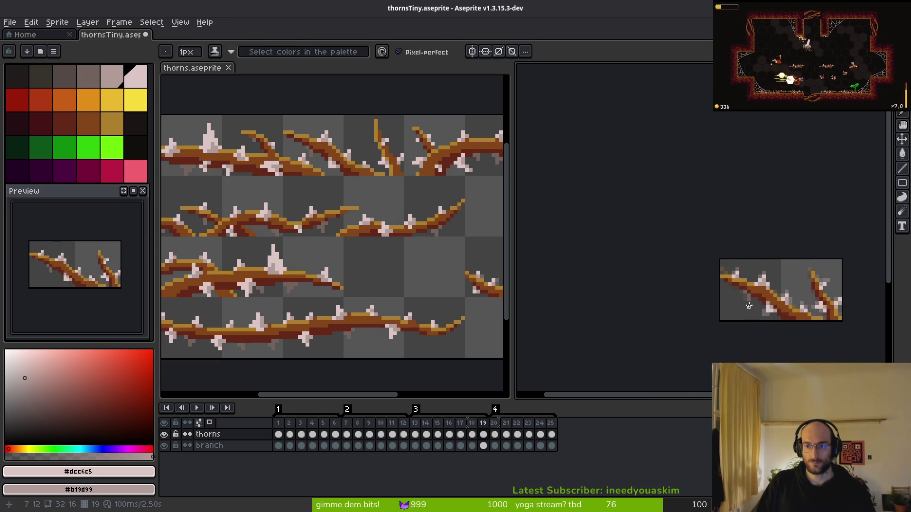
{"action": "key", "text": "comma"}
{"action": "key", "text": "comma"}
{"action": "key", "text": "comma"}
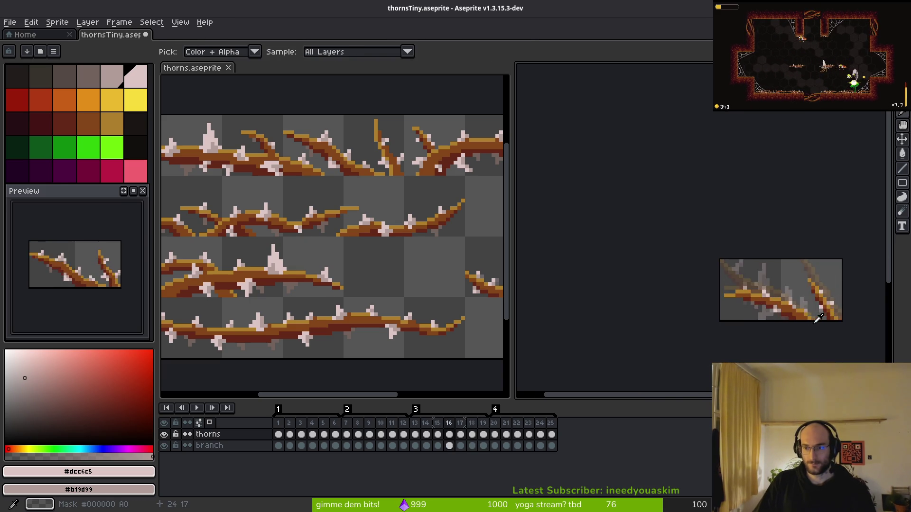
{"action": "key", "text": "b"}
{"action": "scroll", "coordinate": [726, 303], "scroll_direction": "up", "scroll_amount": 2}
{"action": "key", "text": "i"}
{"action": "key", "text": "period"}
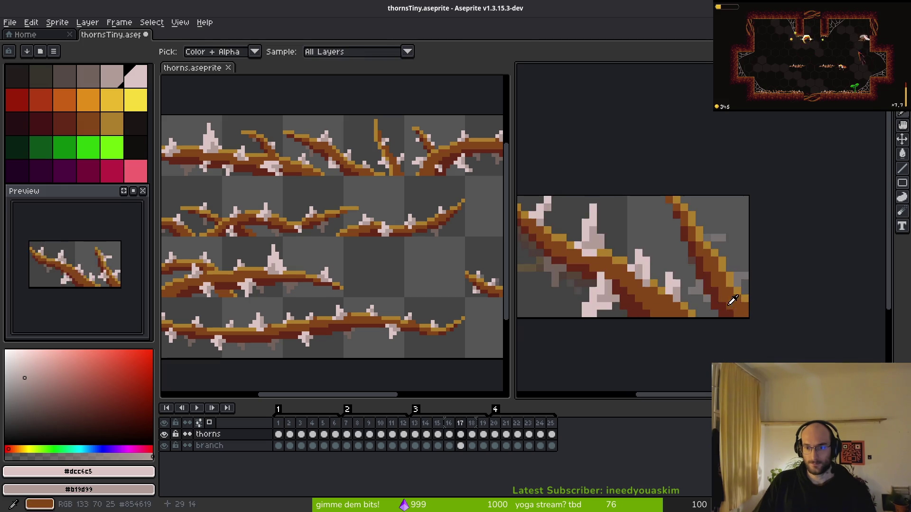
{"action": "key", "text": "b"}
{"action": "scroll", "coordinate": [693, 306], "scroll_direction": "up", "scroll_amount": 5}
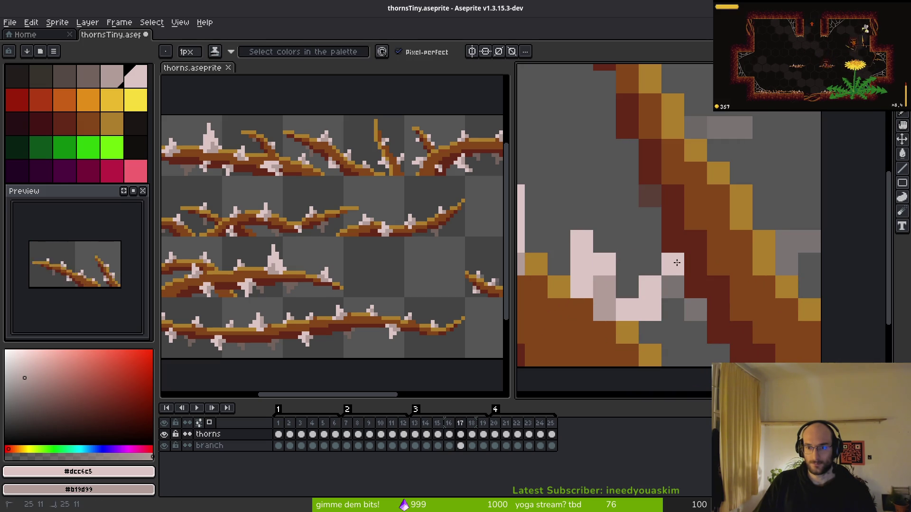
- Erase stray pink pixels beside the branch and add a pale pink thorn pixel on frame 18
{"action": "mouse_move", "coordinate": [628, 309]}
{"action": "left_mouse_down"}
{"action": "mouse_move", "coordinate": [673, 332]}
{"action": "mouse_move", "coordinate": [756, 316]}
{"action": "left_mouse_up"}
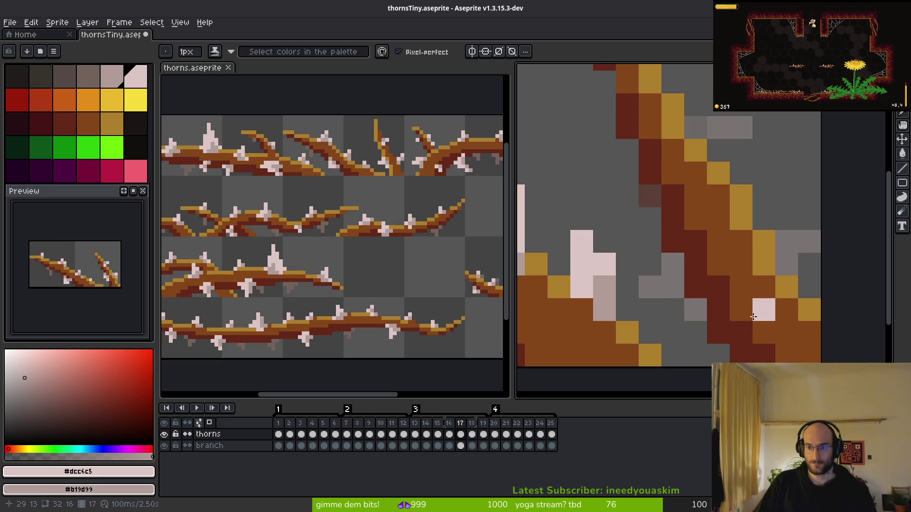
{"action": "key", "text": "i"}
{"action": "key", "text": "period"}
{"action": "key", "text": "period"}
{"action": "key", "text": "b"}
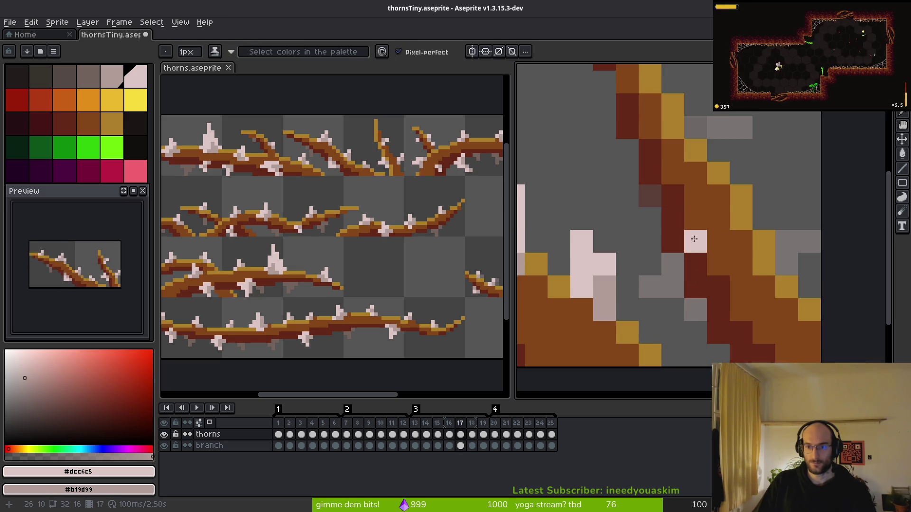
{"action": "key", "text": "comma"}
{"action": "left_click", "coordinate": [703, 253]}
- Lasso a thorned branch section on frame 18 and paste it, aligned, into frame 17
{"action": "key", "text": "q"}
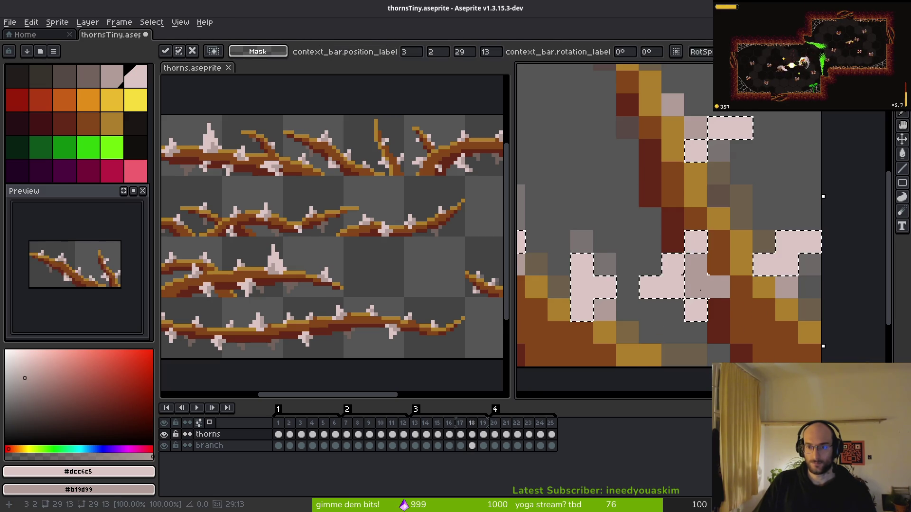
{"action": "mouse_move", "coordinate": [740, 263]}
{"action": "left_mouse_down"}
{"action": "mouse_move", "coordinate": [628, 287]}
{"action": "mouse_move", "coordinate": [740, 327]}
{"action": "left_mouse_up"}
{"action": "mouse_move", "coordinate": [752, 259]}
{"action": "left_mouse_down"}
{"action": "mouse_move", "coordinate": [643, 225]}
{"action": "mouse_move", "coordinate": [726, 240]}
{"action": "mouse_move", "coordinate": [711, 299]}
{"action": "left_mouse_up"}
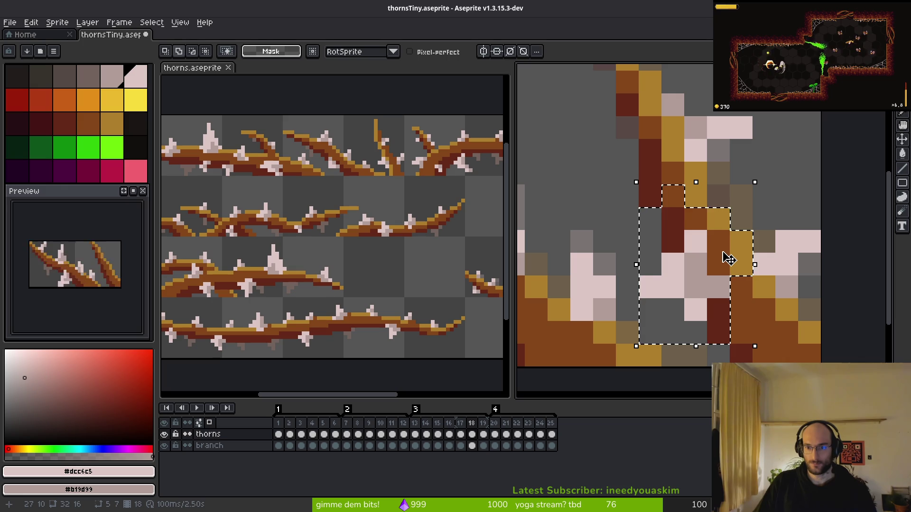
{"action": "key", "text": "i"}
{"action": "key", "text": "period"}
{"action": "key", "text": "comma"}
{"action": "key", "text": "comma"}
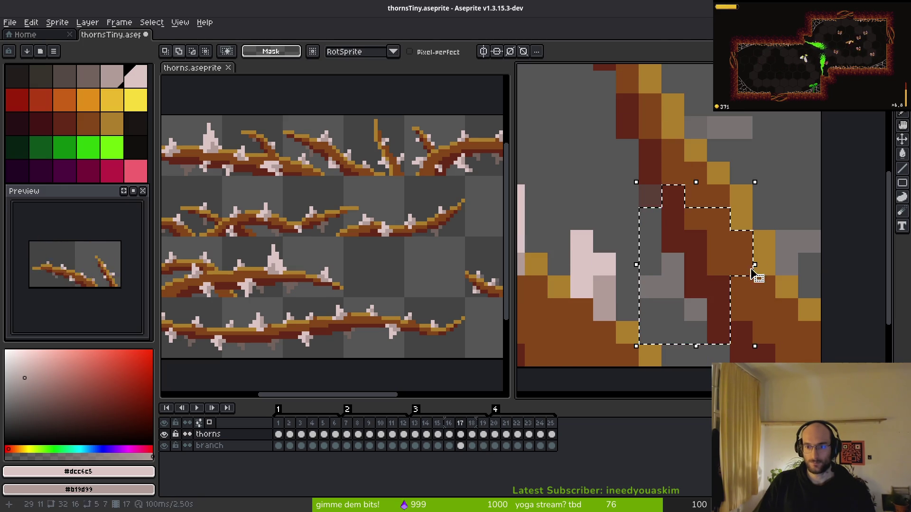
{"action": "key", "text": "ctrl+t"}
{"action": "key", "text": "Left"}
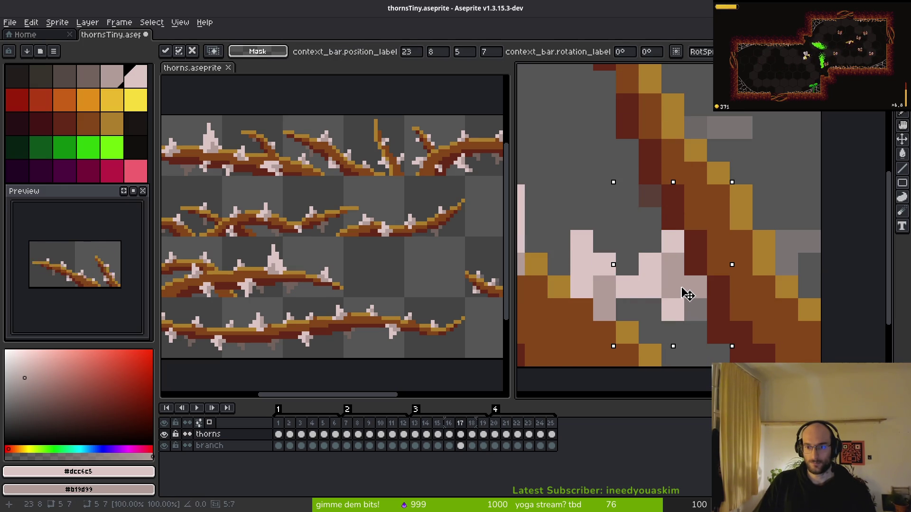
{"action": "key", "text": "Right"}
{"action": "key", "text": "b"}
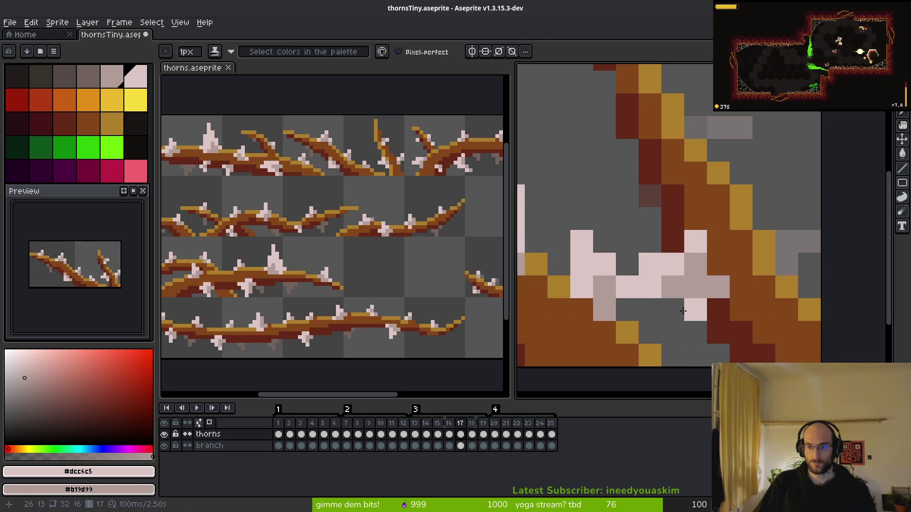
{"action": "scroll", "coordinate": [689, 311], "scroll_direction": "down", "scroll_amount": 5}
- Compare frames 17 and 18 closely, sampling the light pink thorn colour from the sprite
{"action": "scroll", "coordinate": [661, 297], "scroll_direction": "up", "scroll_amount": 5}
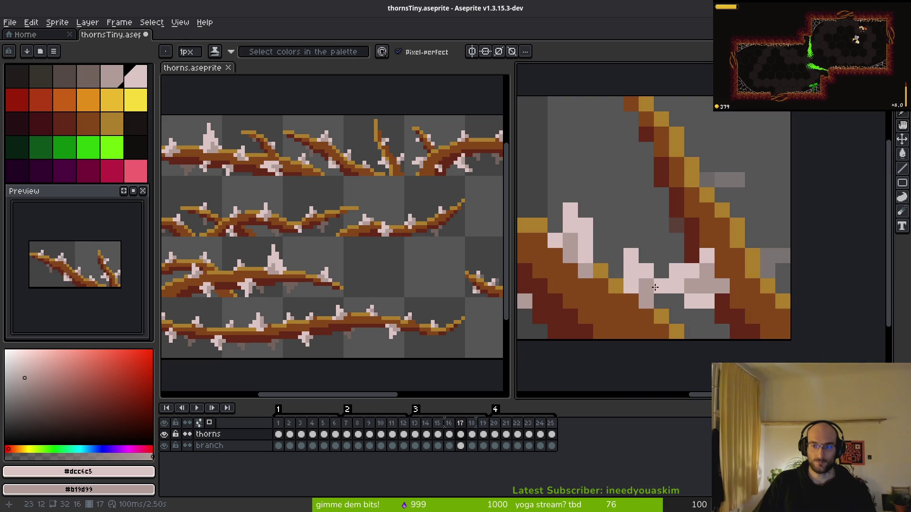
{"action": "scroll", "coordinate": [653, 304], "scroll_direction": "down", "scroll_amount": 2}
{"action": "key", "text": "alt"}
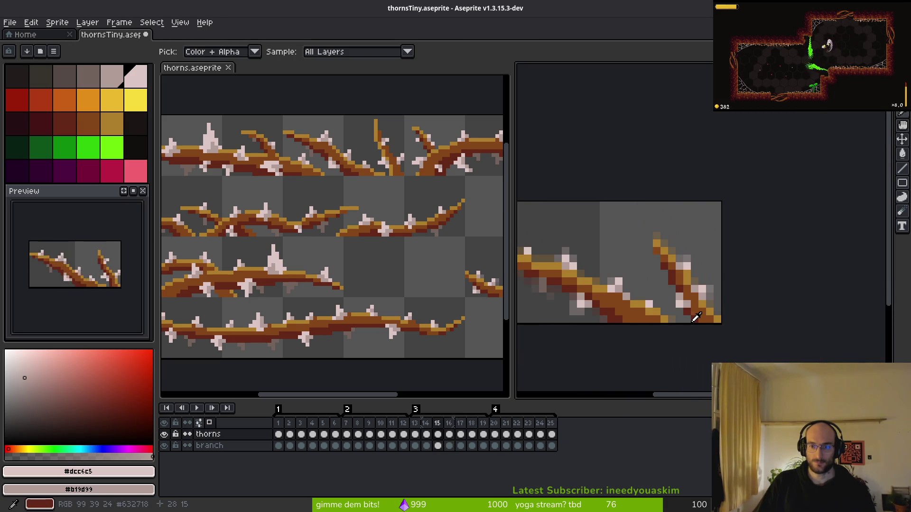
{"action": "key", "text": "period"}
{"action": "key", "text": "comma"}
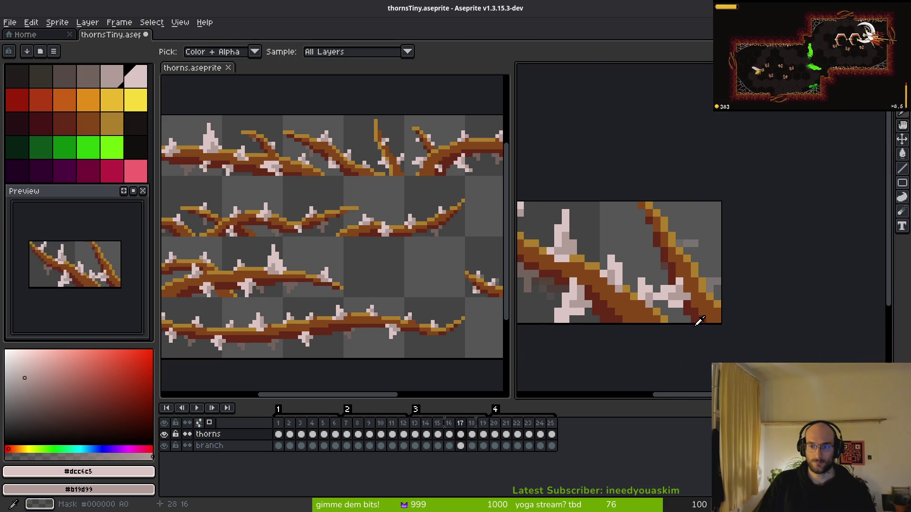
{"action": "scroll", "coordinate": [692, 321], "scroll_direction": "down", "scroll_amount": 2}
{"action": "scroll", "coordinate": [684, 317], "scroll_direction": "up", "scroll_amount": 4}
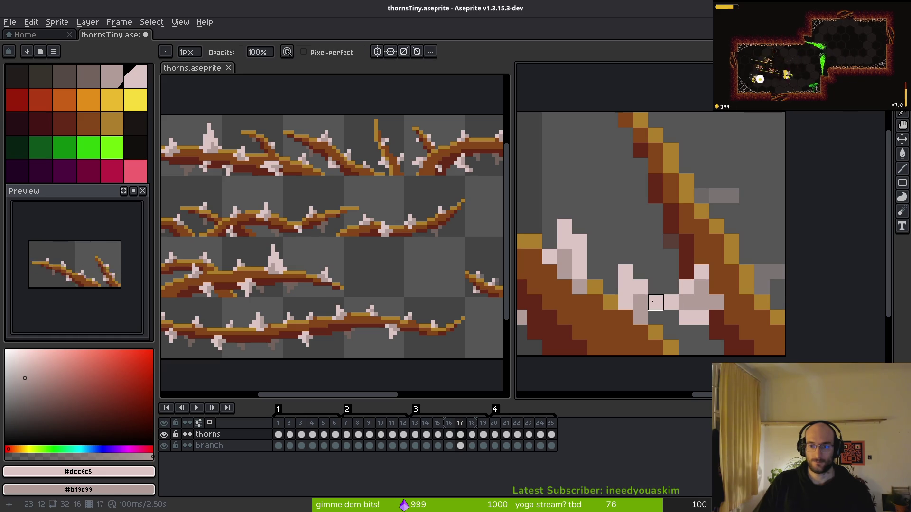
{"action": "scroll", "coordinate": [683, 323], "scroll_direction": "down", "scroll_amount": 5}
{"action": "scroll", "coordinate": [679, 318], "scroll_direction": "up", "scroll_amount": 3}
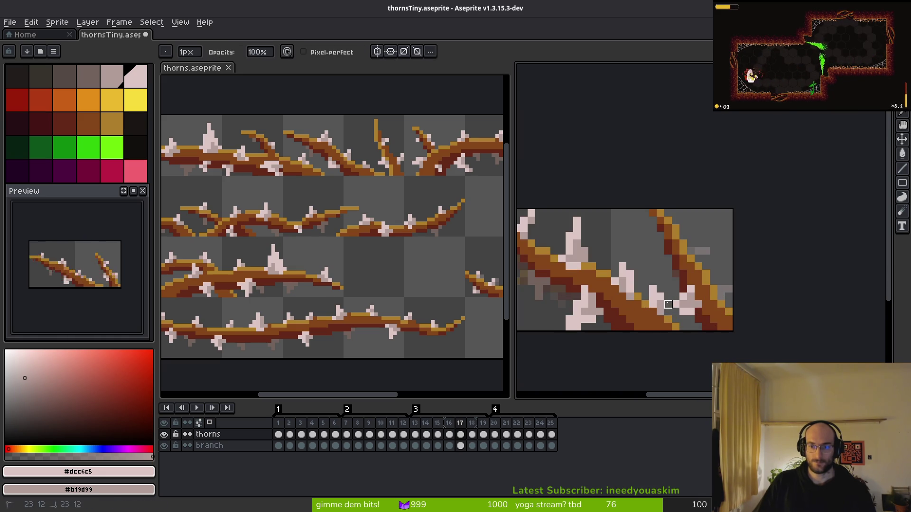
{"action": "scroll", "coordinate": [712, 328], "scroll_direction": "down", "scroll_amount": 2}
{"action": "key", "text": "alt"}
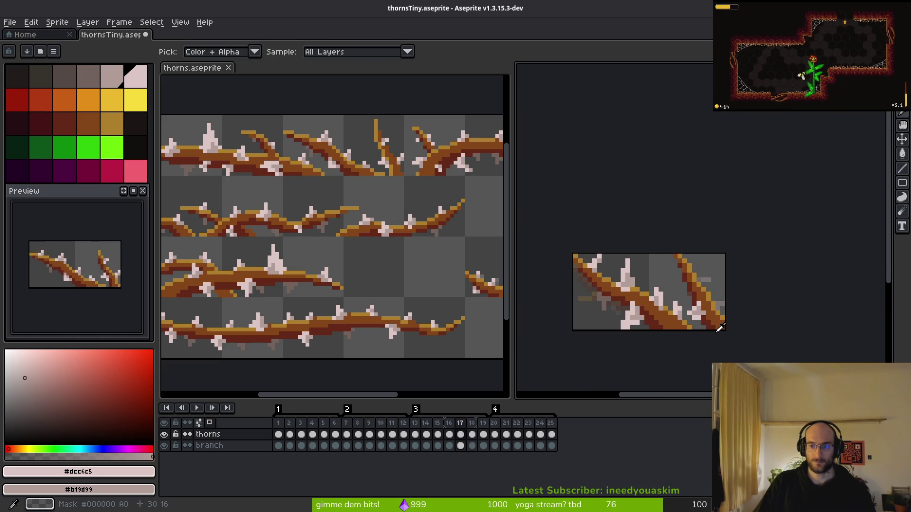
{"action": "scroll", "coordinate": [709, 333], "scroll_direction": "up", "scroll_amount": 3}
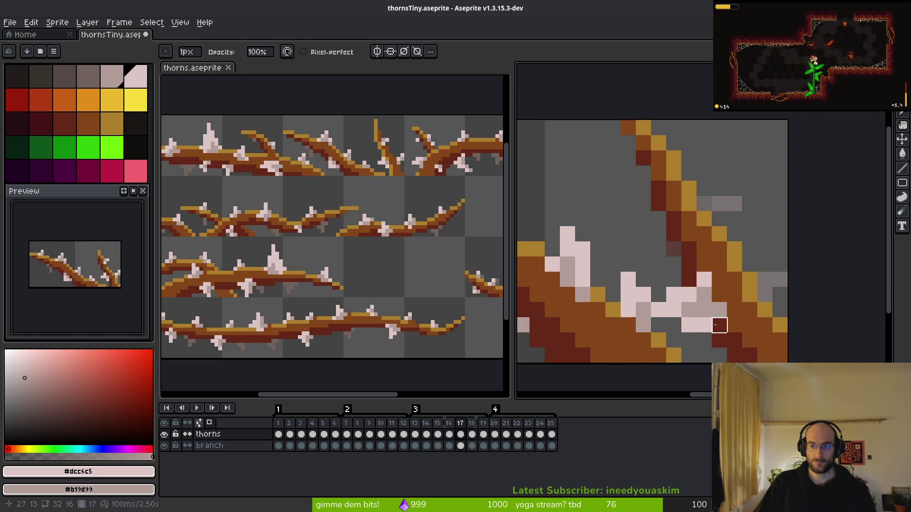
{"action": "scroll", "coordinate": [707, 329], "scroll_direction": "down", "scroll_amount": 4}
{"action": "key", "text": "alt"}
{"action": "scroll", "coordinate": [705, 328], "scroll_direction": "up", "scroll_amount": 3}
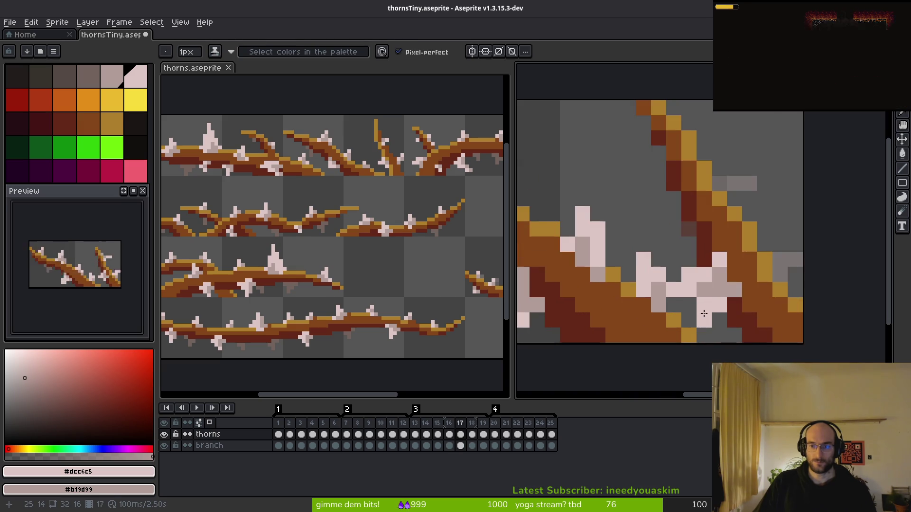
{"action": "scroll", "coordinate": [712, 328], "scroll_direction": "down", "scroll_amount": 4}
{"action": "key", "text": "alt"}
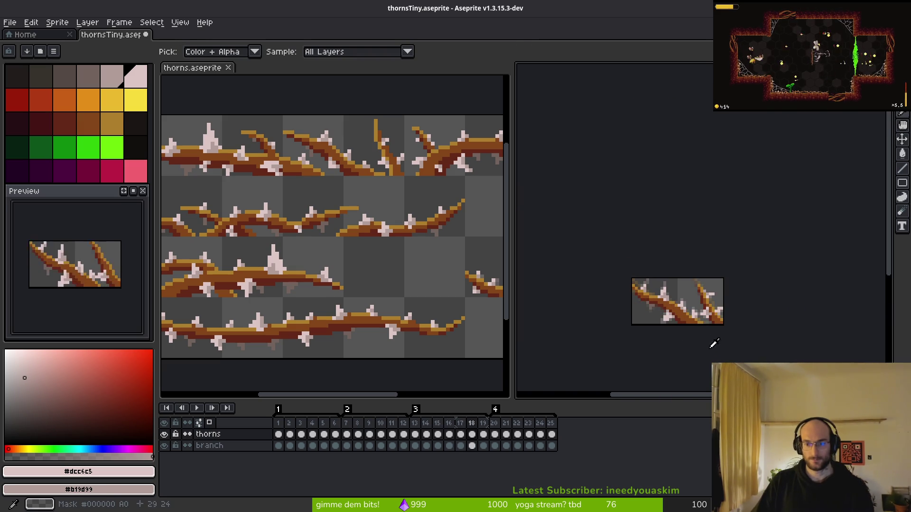
{"action": "key", "text": "Right"}
{"action": "scroll", "coordinate": [732, 314], "scroll_direction": "up", "scroll_amount": 3}
{"action": "key", "text": "Left"}
{"action": "key", "text": "alt"}
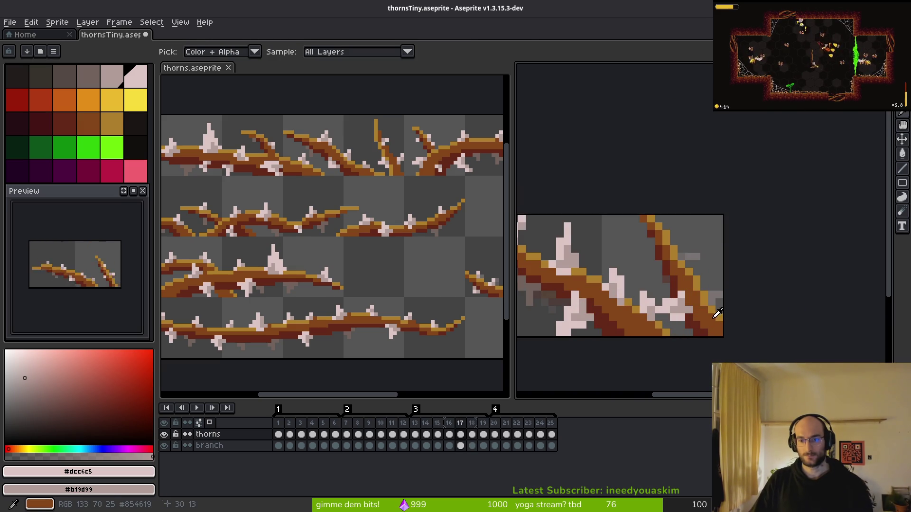
{"action": "scroll", "coordinate": [692, 305], "scroll_direction": "up", "scroll_amount": 3}
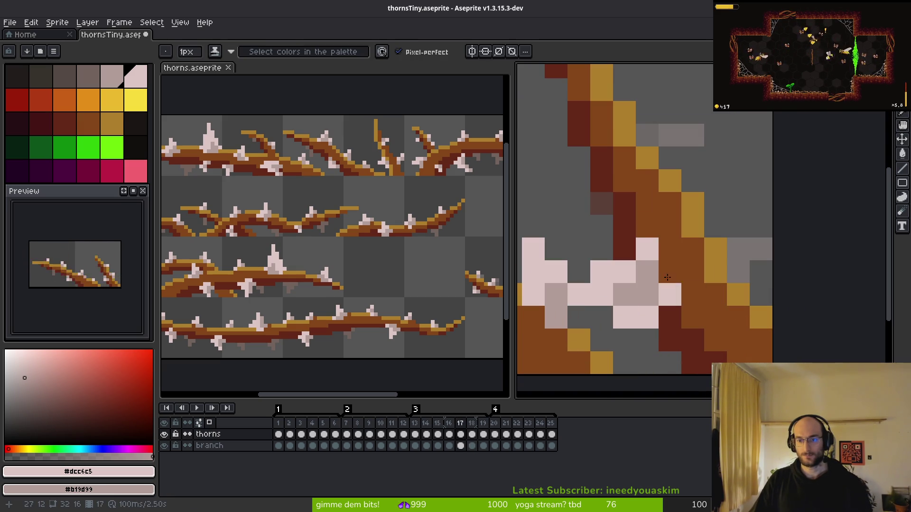
{"action": "scroll", "coordinate": [691, 305], "scroll_direction": "down", "scroll_amount": 3}
{"action": "key", "text": "Right"}
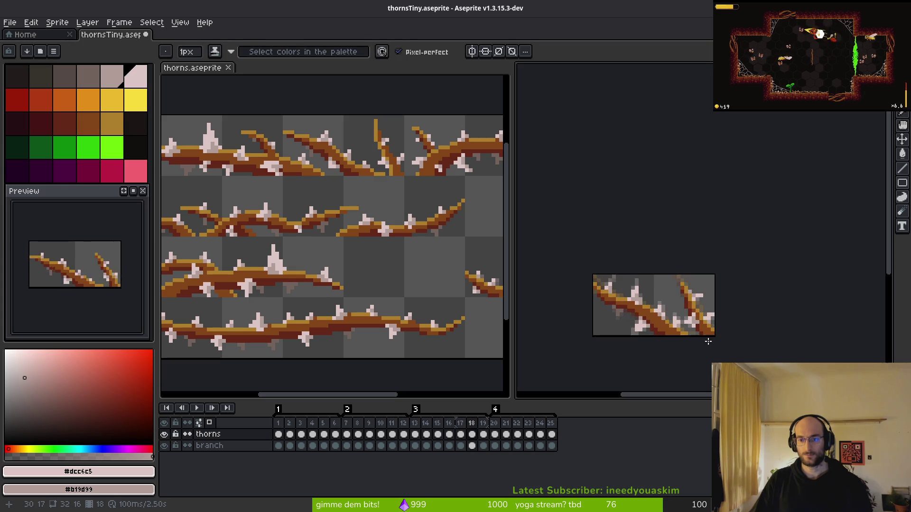
{"action": "scroll", "coordinate": [736, 325], "scroll_direction": "up", "scroll_amount": 3}
{"action": "key", "text": "Left"}
{"action": "scroll", "coordinate": [738, 282], "scroll_direction": "down", "scroll_amount": 3}
{"action": "scroll", "coordinate": [739, 282], "scroll_direction": "up", "scroll_amount": 3}
{"action": "scroll", "coordinate": [739, 282], "scroll_direction": "up", "scroll_amount": 2}
- Paint a light pink thorn pixel beside the right-hand branch on frame 17, undoing a misplaced pixel
{"action": "key", "text": "Right"}
{"action": "left_click", "coordinate": [717, 263]}
{"action": "key", "text": "Left"}
{"action": "left_click", "coordinate": [717, 263]}
{"action": "mouse_move", "coordinate": [725, 264]}
{"action": "left_mouse_down"}
{"action": "mouse_move", "coordinate": [738, 271]}
{"action": "mouse_move", "coordinate": [687, 257]}
{"action": "mouse_move", "coordinate": [670, 275]}
{"action": "left_mouse_up"}
{"action": "key", "text": "ctrl+z"}
- Move the pink thorn pixel one row lower and turn two stray pinkish pixels grey
{"action": "left_click", "coordinate": [692, 264]}
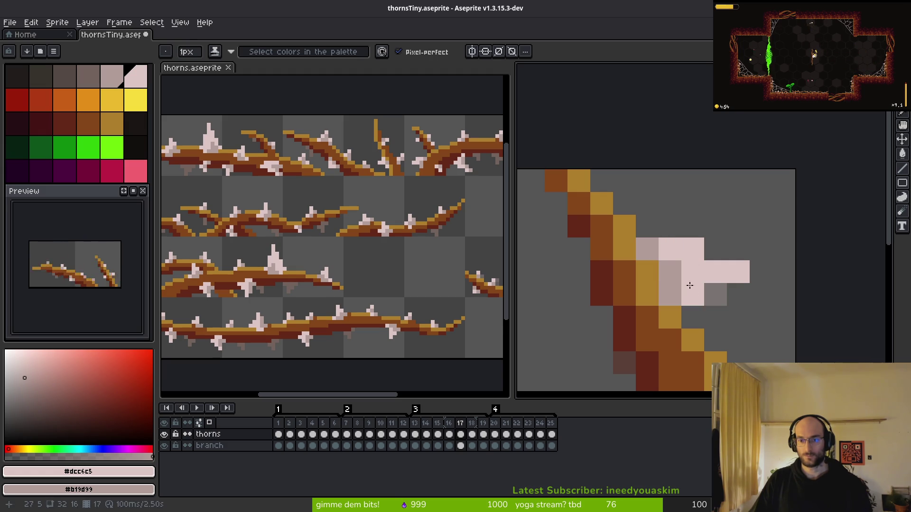
{"action": "key", "text": "b"}
{"action": "scroll", "coordinate": [693, 293], "scroll_direction": "down", "scroll_amount": 2}
{"action": "scroll", "coordinate": [705, 230], "scroll_direction": "up", "scroll_amount": 2}
{"action": "right_click", "coordinate": [706, 230]}
{"action": "right_click", "coordinate": [713, 269]}
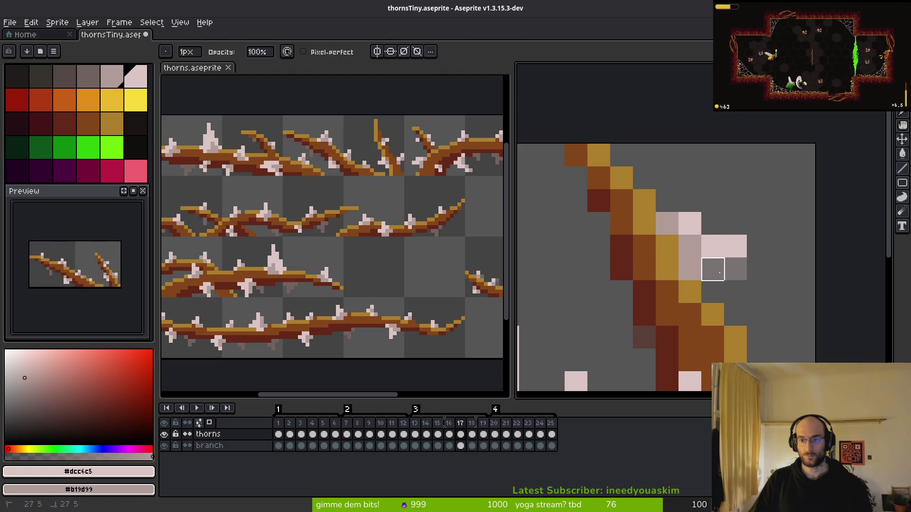
{"action": "scroll", "coordinate": [773, 298], "scroll_direction": "down", "scroll_amount": 5}
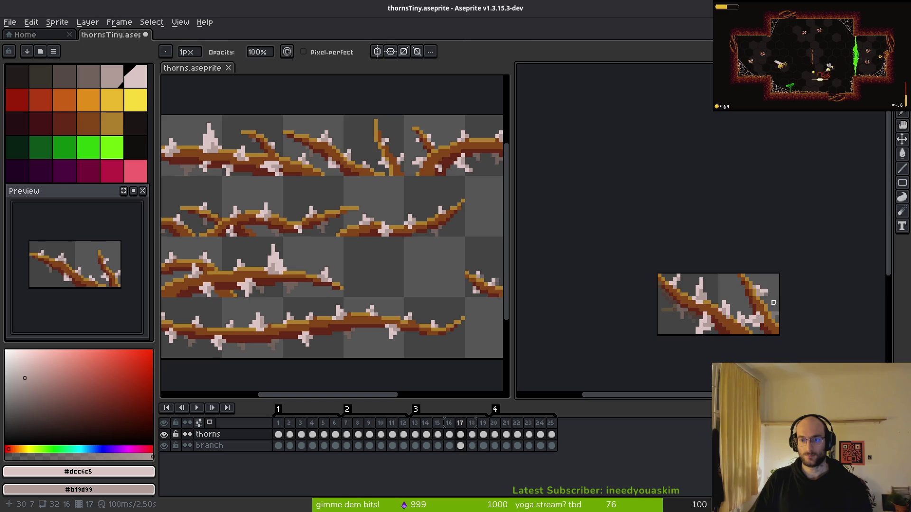
{"action": "scroll", "coordinate": [773, 302], "scroll_direction": "up", "scroll_amount": 2}
{"action": "scroll", "coordinate": [788, 306], "scroll_direction": "down", "scroll_amount": 1}
{"action": "key", "text": "i"}
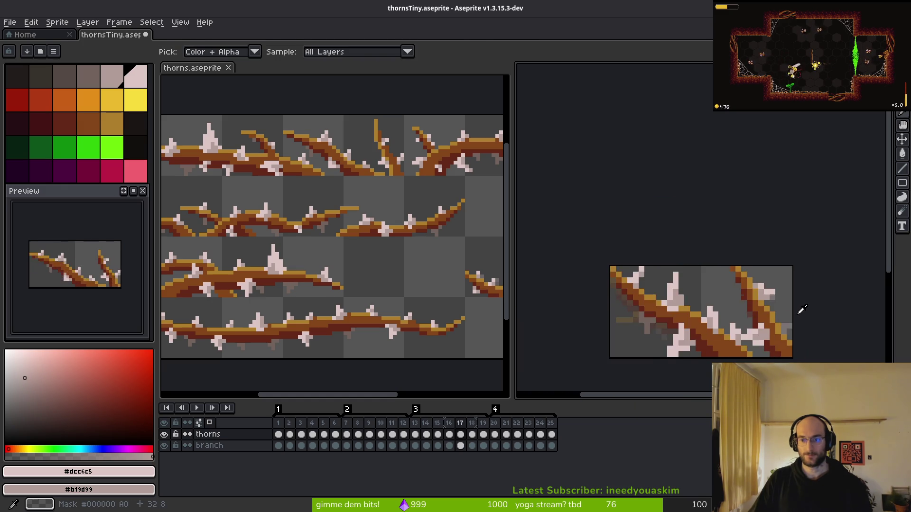
{"action": "scroll", "coordinate": [790, 309], "scroll_direction": "up", "scroll_amount": 3}
- Paint light-pink pixels onto the thorn tip at the branch fork on frame 17
{"action": "key", "text": "b"}
{"action": "scroll", "coordinate": [759, 271], "scroll_direction": "down", "scroll_amount": 3}
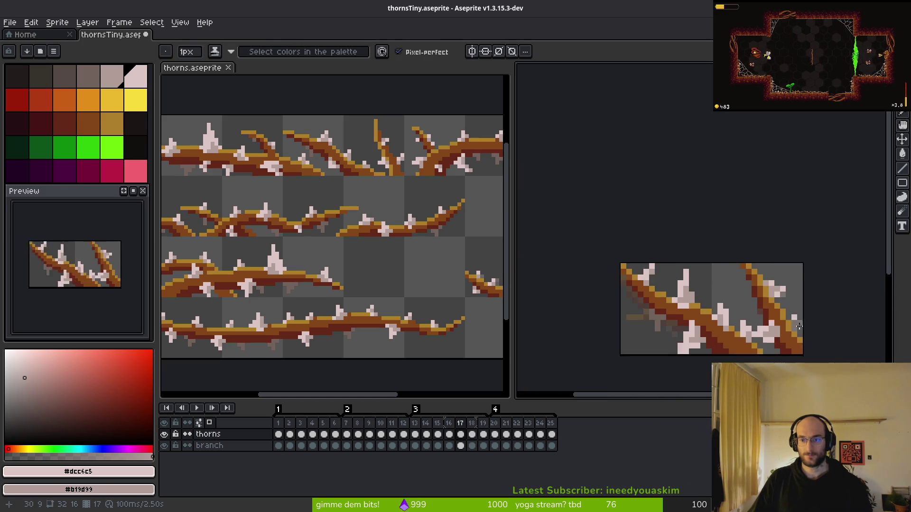
{"action": "scroll", "coordinate": [756, 266], "scroll_direction": "up", "scroll_amount": 2}
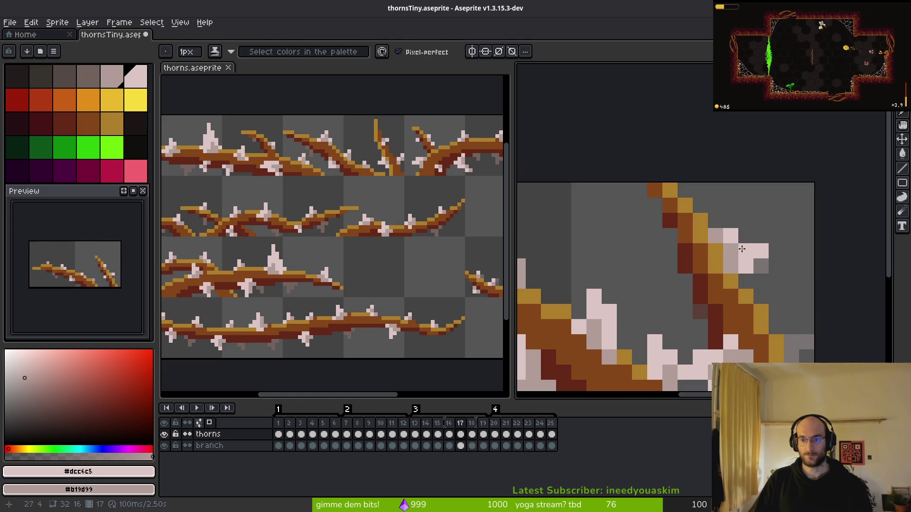
{"action": "scroll", "coordinate": [748, 255], "scroll_direction": "down", "scroll_amount": 2}
{"action": "scroll", "coordinate": [797, 308], "scroll_direction": "up", "scroll_amount": 2}
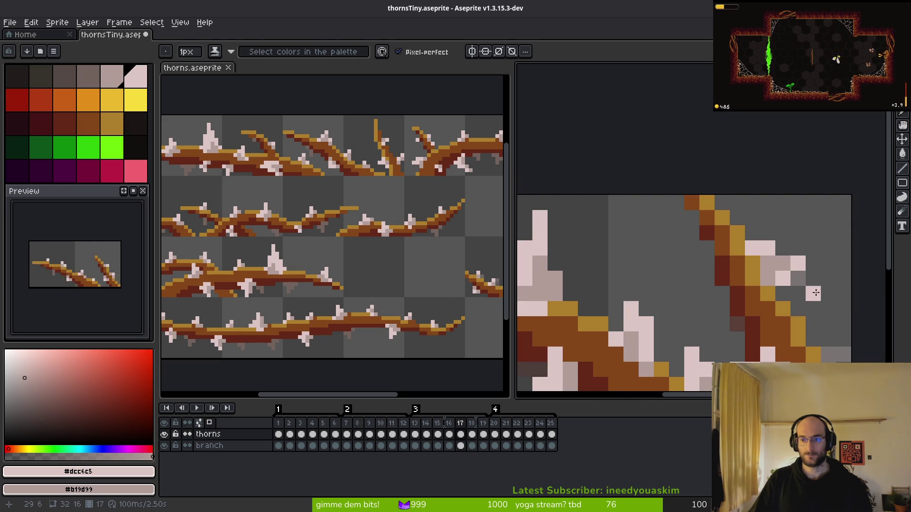
{"action": "scroll", "coordinate": [833, 327], "scroll_direction": "down", "scroll_amount": 2}
{"action": "scroll", "coordinate": [783, 272], "scroll_direction": "up", "scroll_amount": 4}
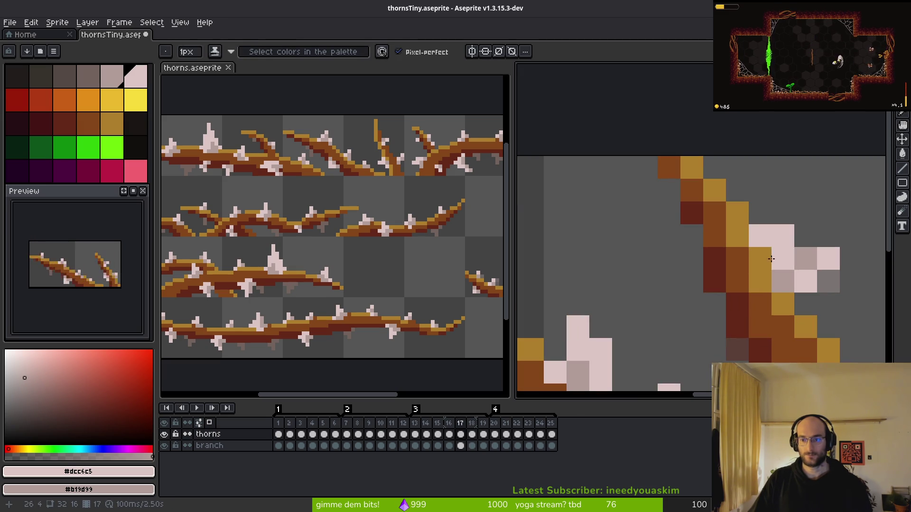
{"action": "scroll", "coordinate": [844, 318], "scroll_direction": "down", "scroll_amount": 3}
{"action": "key", "text": "alt"}
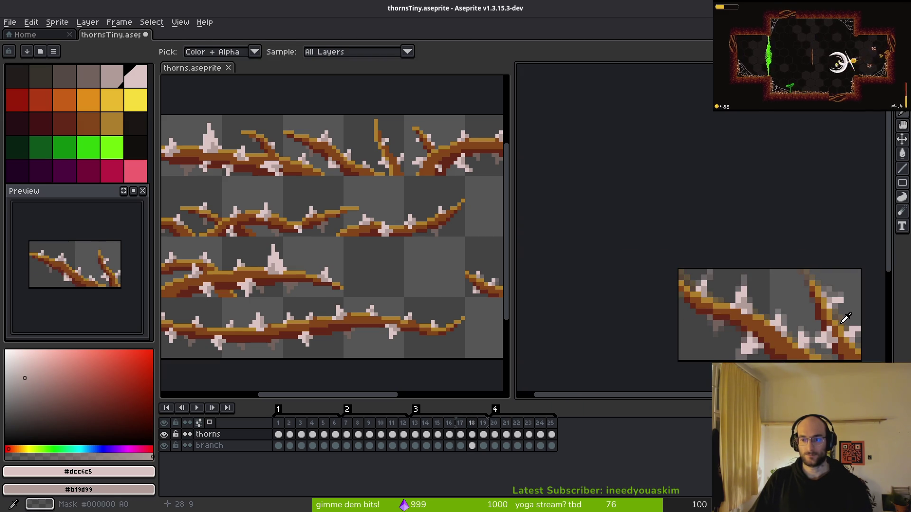
{"action": "key", "text": "comma"}
{"action": "scroll", "coordinate": [837, 310], "scroll_direction": "up", "scroll_amount": 4}
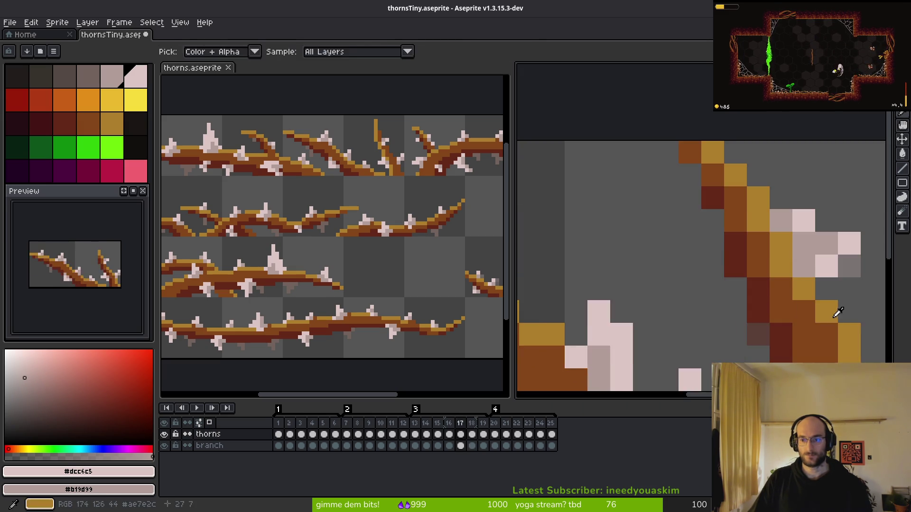
{"action": "scroll", "coordinate": [725, 300], "scroll_direction": "down", "scroll_amount": 1}
{"action": "scroll", "coordinate": [698, 262], "scroll_direction": "up", "scroll_amount": 1}
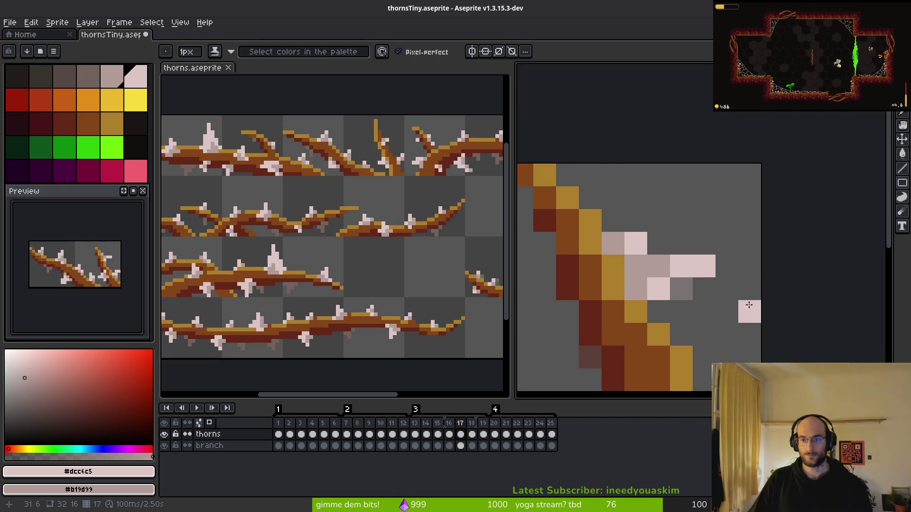
{"action": "scroll", "coordinate": [752, 297], "scroll_direction": "down", "scroll_amount": 4}
{"action": "key", "text": "alt"}
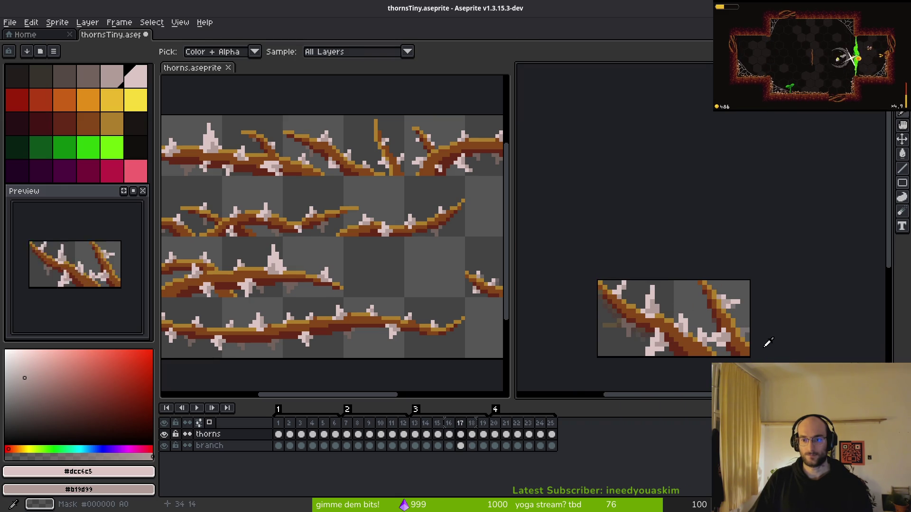
{"action": "scroll", "coordinate": [700, 273], "scroll_direction": "up", "scroll_amount": 5}
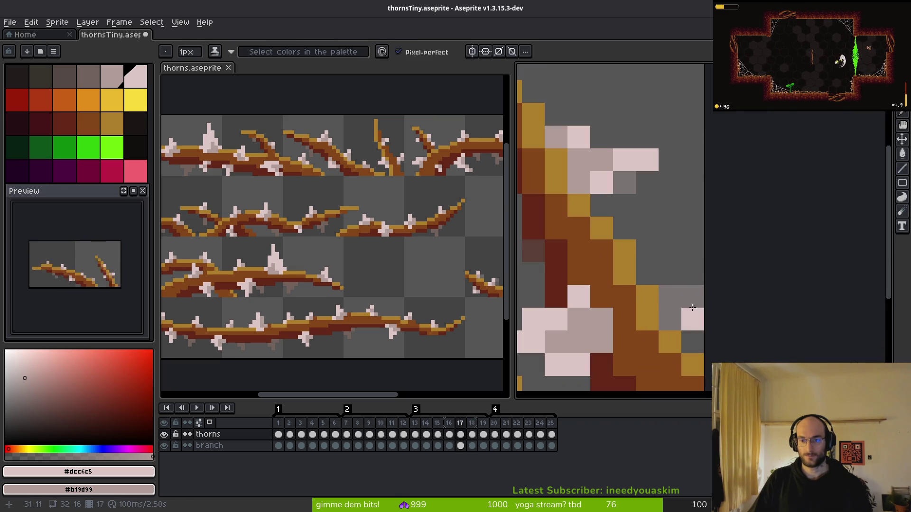
{"action": "mouse_move", "coordinate": [696, 275]}
{"action": "left_mouse_down"}
{"action": "mouse_move", "coordinate": [669, 296]}
{"action": "mouse_move", "coordinate": [667, 315]}
{"action": "left_mouse_up"}
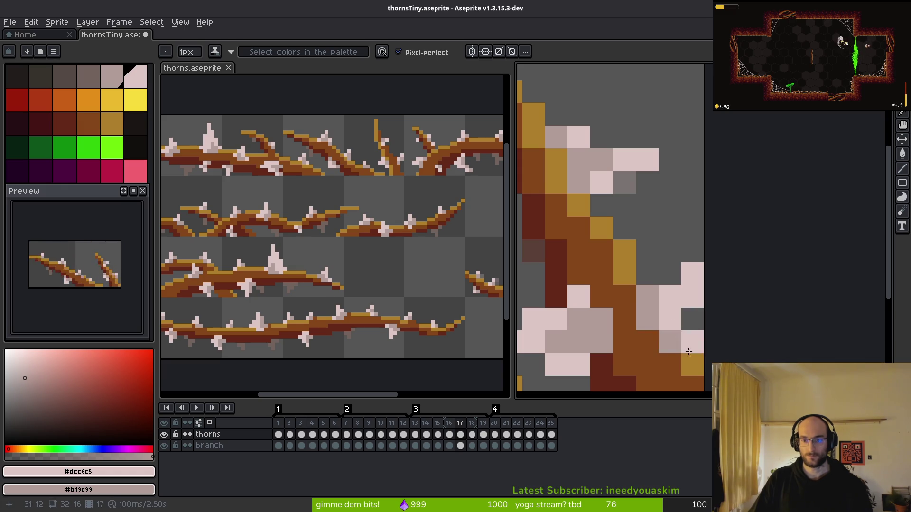
- Pick the dark brown branch colour on frame 18, then compare frames 17 back to 13
{"action": "scroll", "coordinate": [725, 335], "scroll_direction": "down", "scroll_amount": 5}
{"action": "scroll", "coordinate": [725, 336], "scroll_direction": "down", "scroll_amount": 1}
{"action": "scroll", "coordinate": [703, 346], "scroll_direction": "up", "scroll_amount": 6}
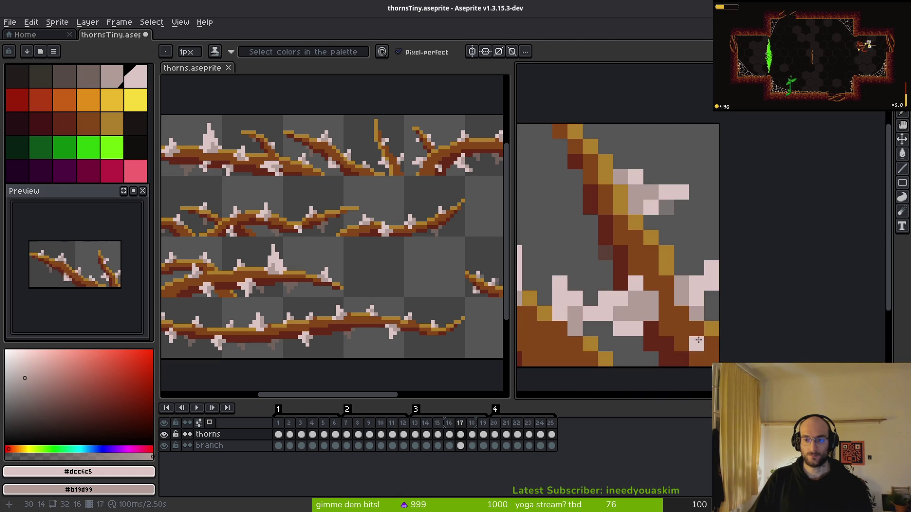
{"action": "key", "text": "Right"}
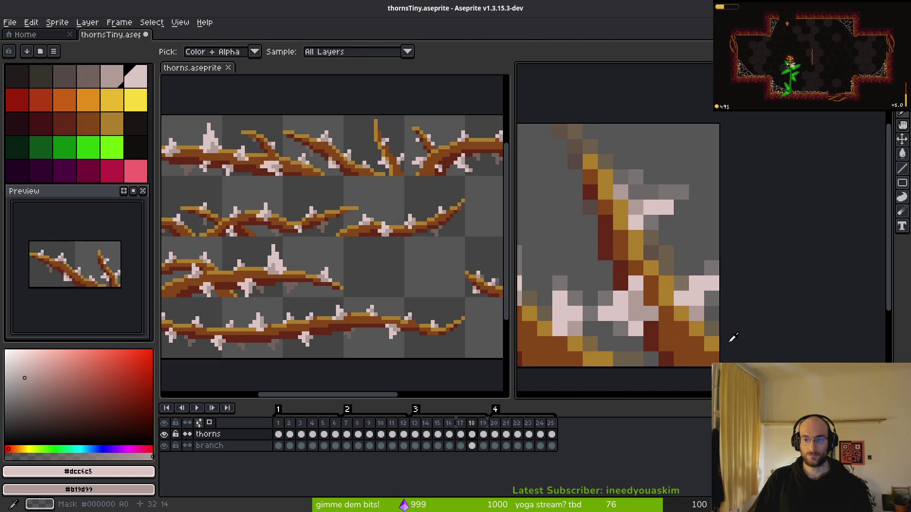
{"action": "left_click", "coordinate": [472, 446]}
{"action": "left_click", "coordinate": [679, 318], "text": "alt"}
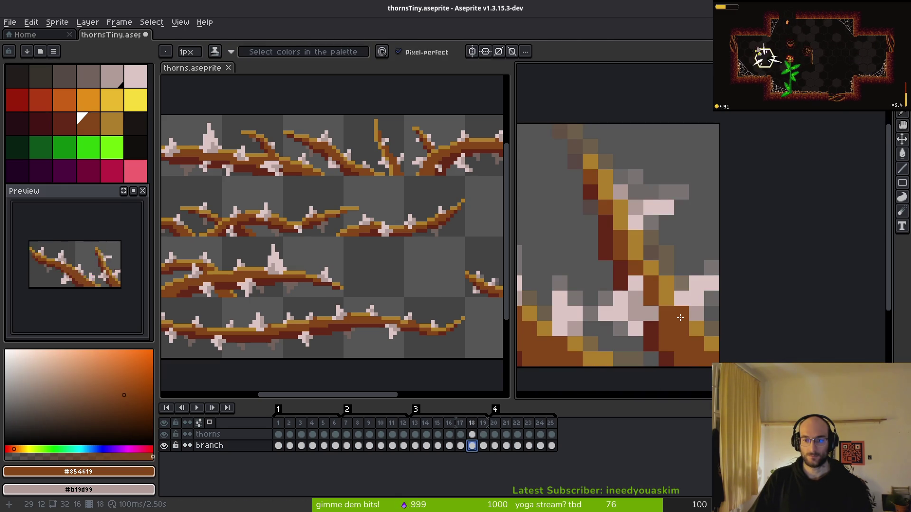
{"action": "scroll", "coordinate": [690, 334], "scroll_direction": "down", "scroll_amount": 4}
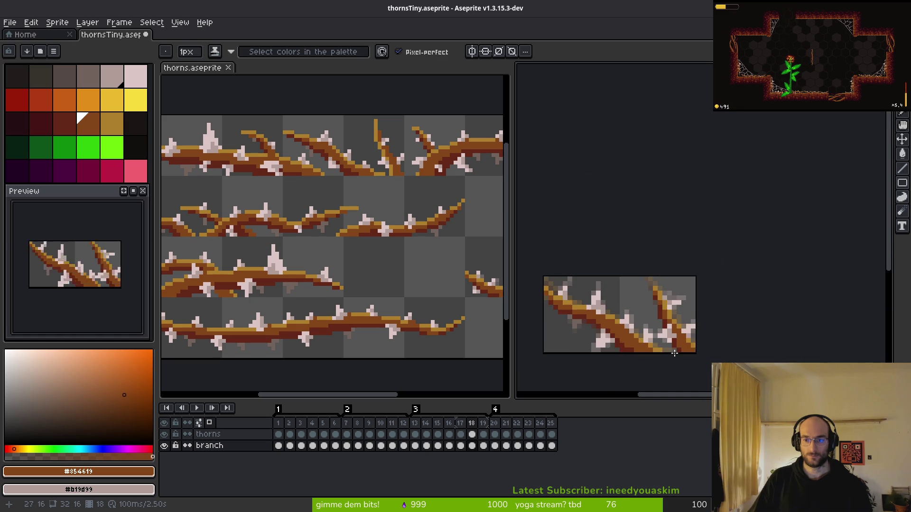
{"action": "scroll", "coordinate": [721, 338], "scroll_direction": "up", "scroll_amount": 3}
{"action": "key", "text": "Left"}
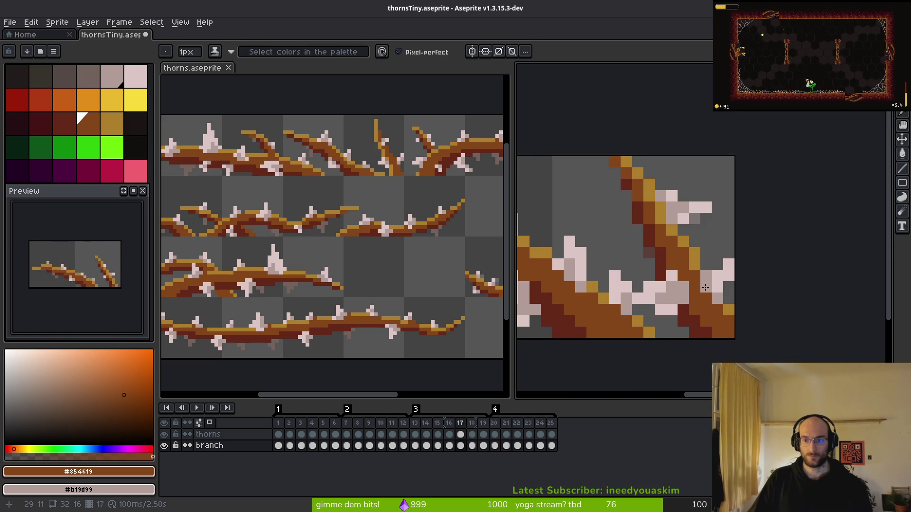
{"action": "key", "text": "Left"}
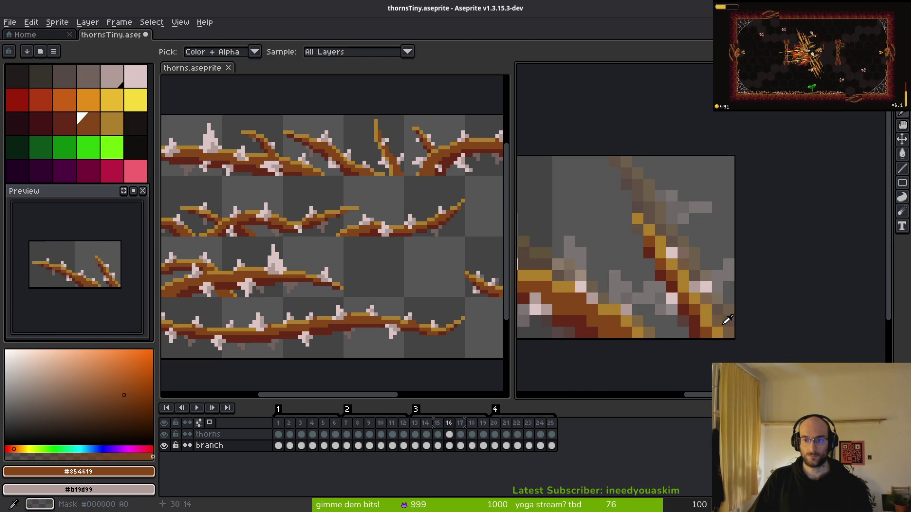
{"action": "scroll", "coordinate": [684, 289], "scroll_direction": "down", "scroll_amount": 2}
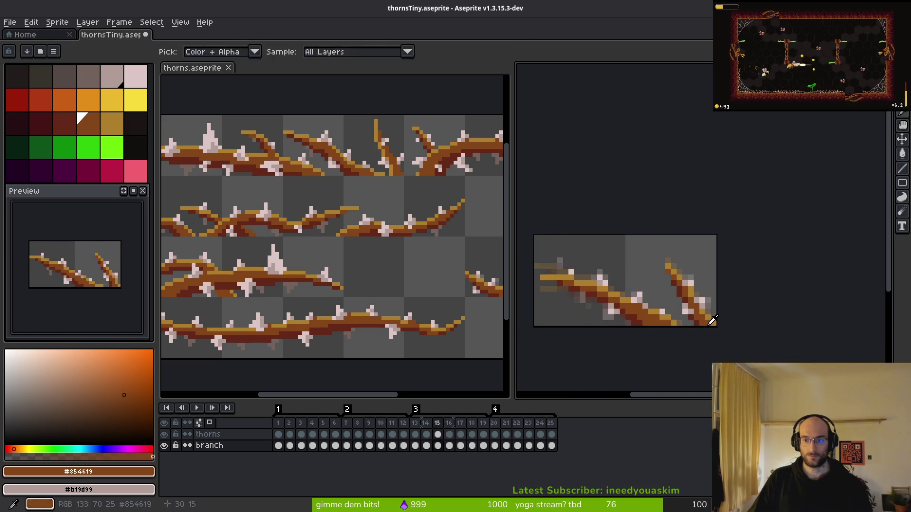
{"action": "scroll", "coordinate": [683, 292], "scroll_direction": "up", "scroll_amount": 3}
{"action": "key", "text": "Left"}
{"action": "key", "text": "Left"}
{"action": "scroll", "coordinate": [674, 295], "scroll_direction": "down", "scroll_amount": 1}
{"action": "scroll", "coordinate": [675, 295], "scroll_direction": "up", "scroll_amount": 2}
{"action": "key", "text": "Left"}
{"action": "scroll", "coordinate": [678, 292], "scroll_direction": "down", "scroll_amount": 3}
{"action": "scroll", "coordinate": [674, 332], "scroll_direction": "up", "scroll_amount": 2}
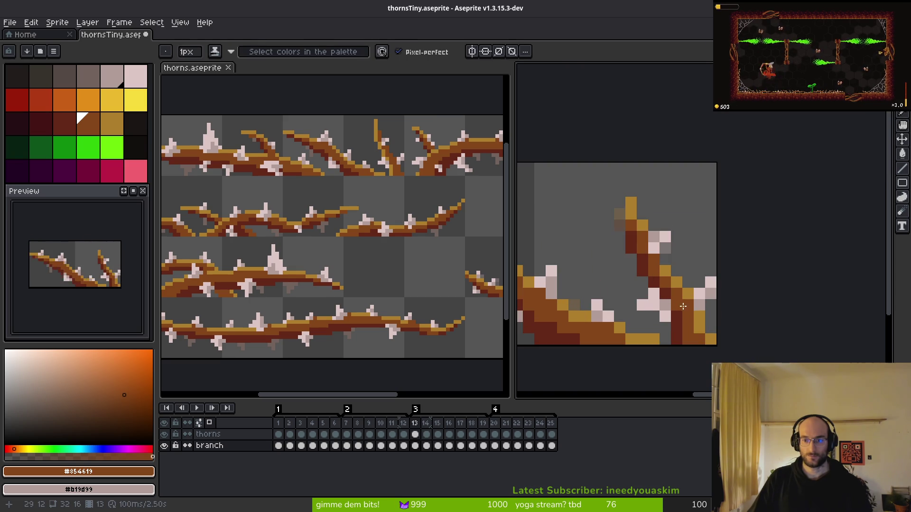
{"action": "scroll", "coordinate": [688, 325], "scroll_direction": "down", "scroll_amount": 1}
- Paint another light-pink pixel onto the thorn on frame 17's thorns layer
{"action": "key", "text": "alt"}
{"action": "key", "text": "Right"}
{"action": "key", "text": "Right"}
{"action": "key", "text": "Right"}
{"action": "key", "text": "Right"}
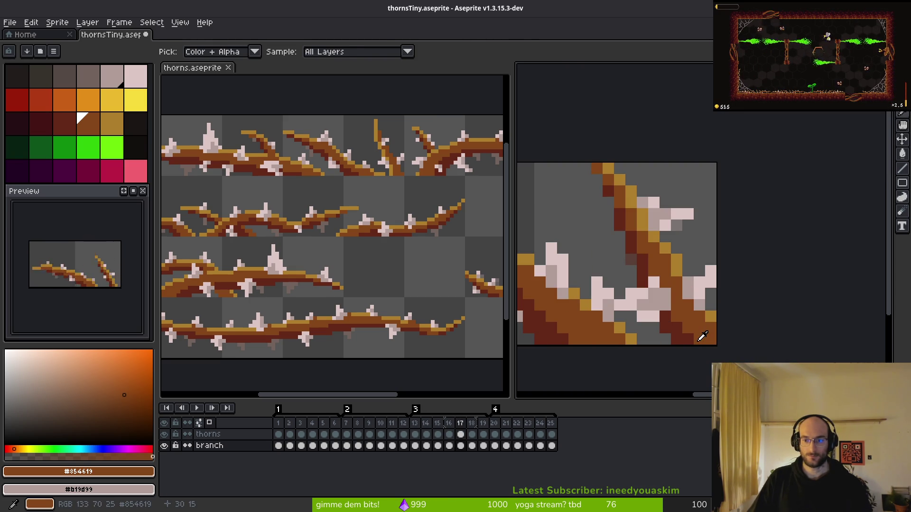
{"action": "left_click", "coordinate": [699, 281], "text": "alt"}
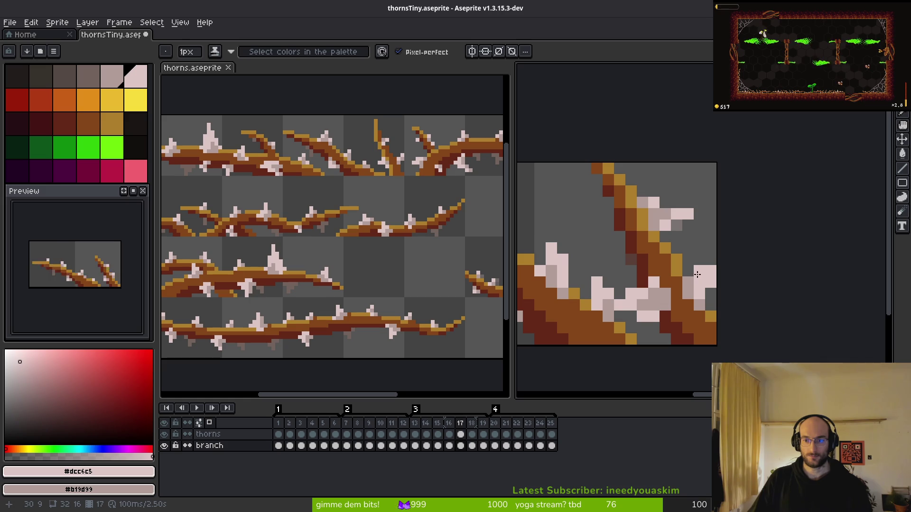
{"action": "key", "text": "Up"}
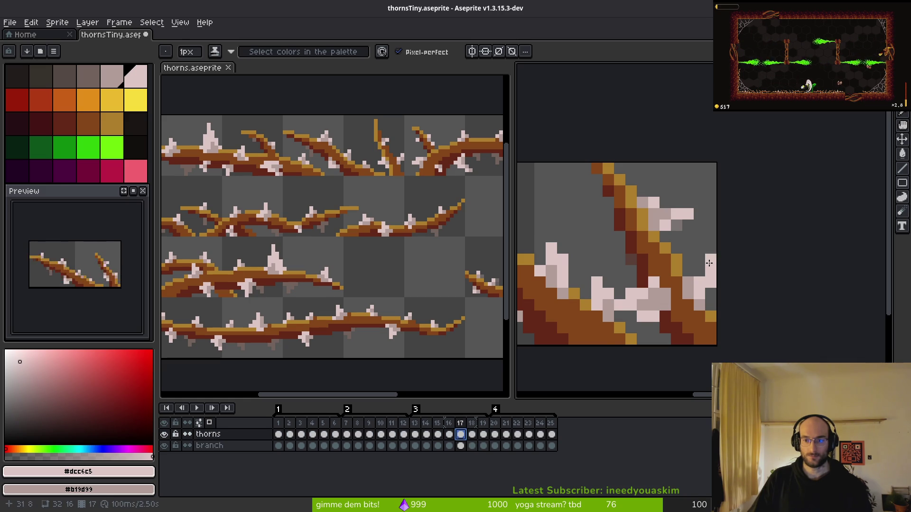
{"action": "left_click", "coordinate": [687, 282]}
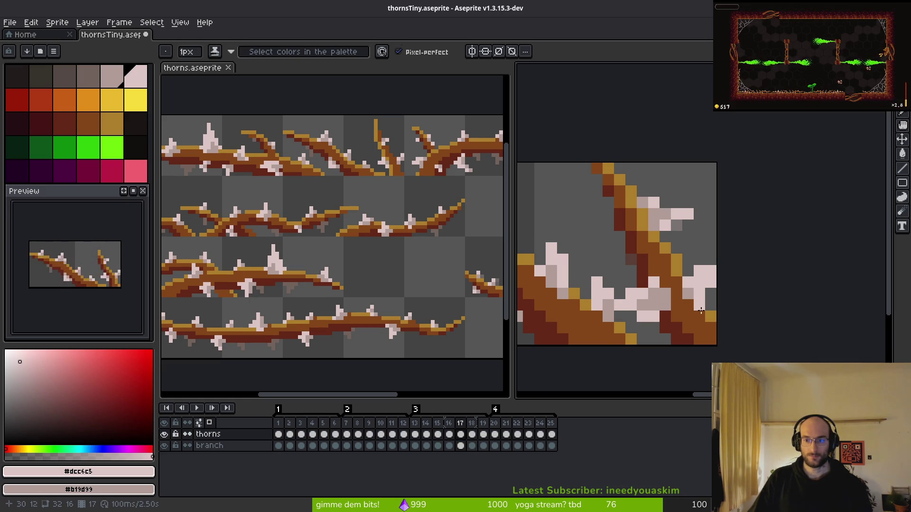
{"action": "scroll", "coordinate": [699, 332], "scroll_direction": "down", "scroll_amount": 5}
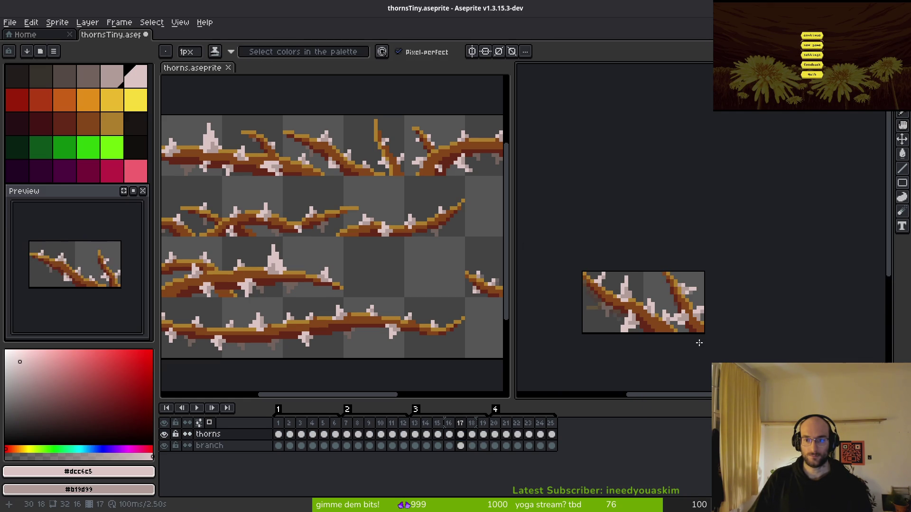
- Fill the grey gap pixel in frame 17's thorns with the light-pink thorn colour
{"action": "scroll", "coordinate": [692, 310], "scroll_direction": "up", "scroll_amount": 2}
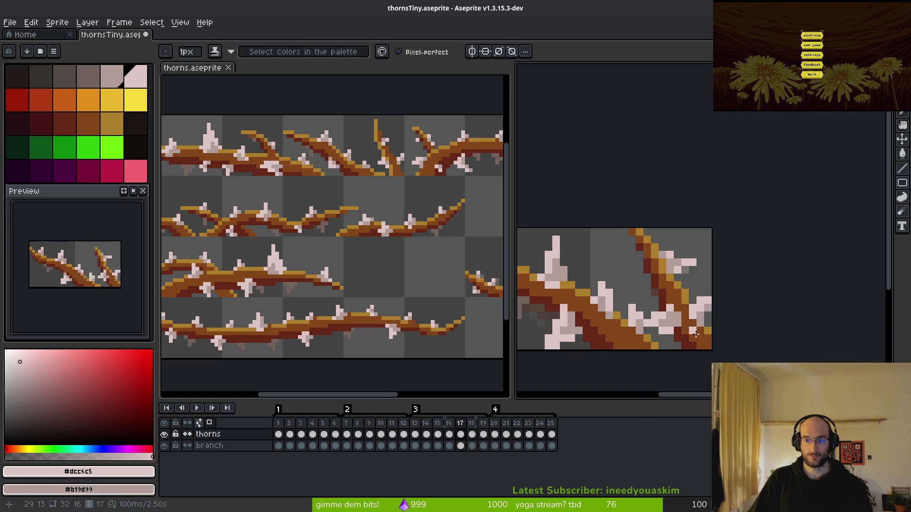
{"action": "scroll", "coordinate": [695, 334], "scroll_direction": "down", "scroll_amount": 2}
{"action": "scroll", "coordinate": [697, 329], "scroll_direction": "up", "scroll_amount": 3}
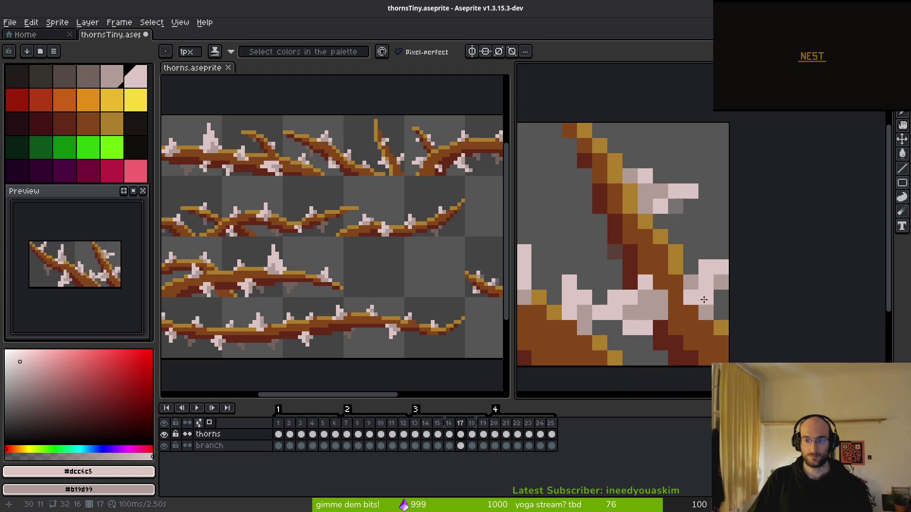
{"action": "scroll", "coordinate": [719, 338], "scroll_direction": "down", "scroll_amount": 4}
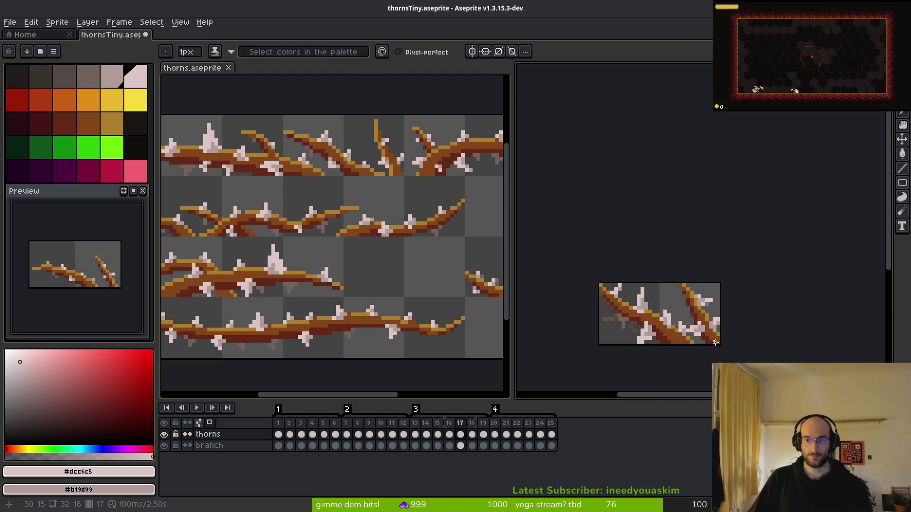
{"action": "scroll", "coordinate": [712, 337], "scroll_direction": "up", "scroll_amount": 3}
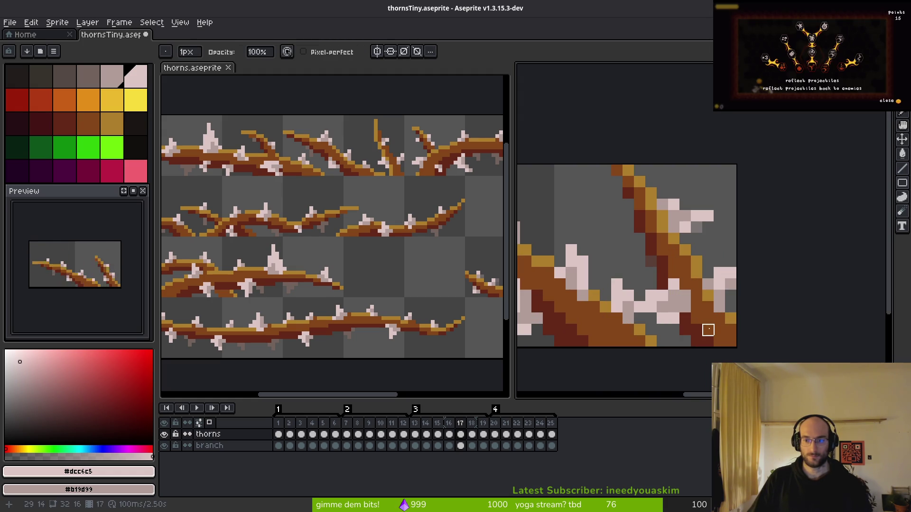
{"action": "left_click", "coordinate": [708, 319], "text": "alt"}
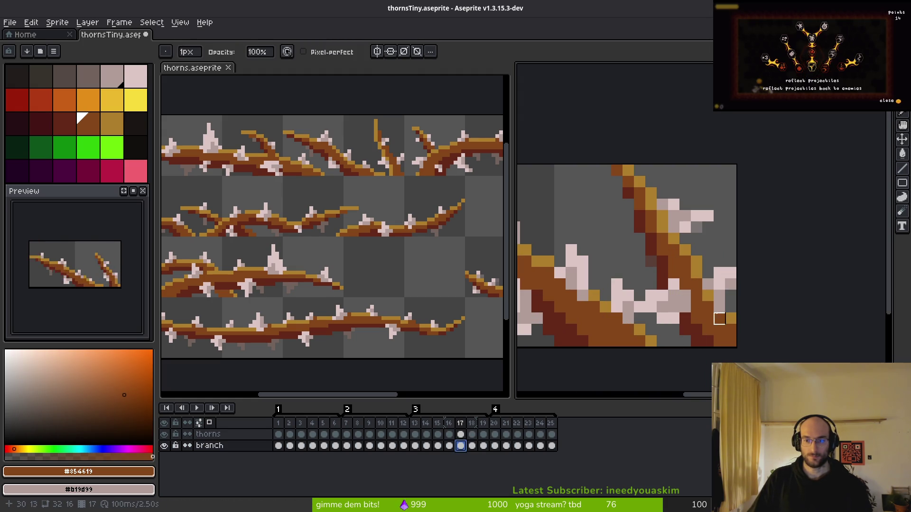
{"action": "key", "text": "b"}
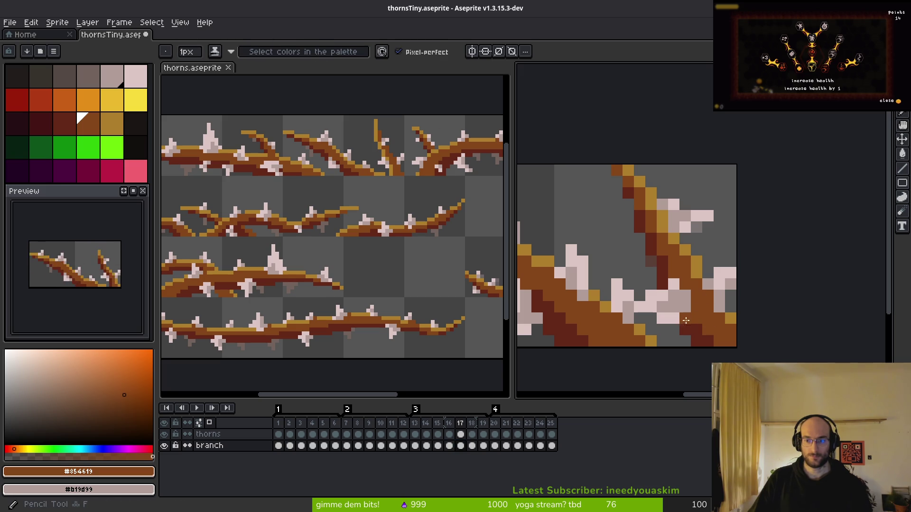
{"action": "left_click", "coordinate": [476, 446]}
{"action": "left_click", "coordinate": [460, 434]}
{"action": "key", "text": "alt"}
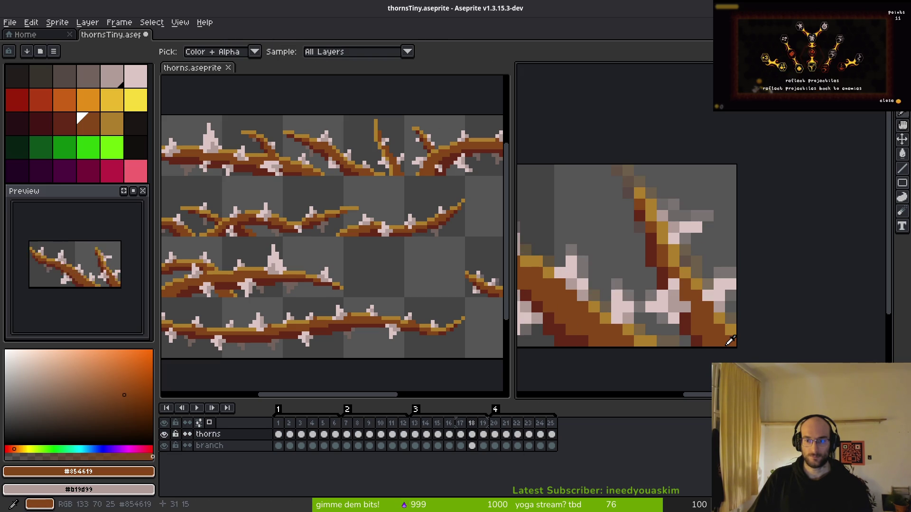
{"action": "scroll", "coordinate": [678, 250], "scroll_direction": "up", "scroll_amount": 2}
{"action": "left_click", "coordinate": [678, 235], "text": "alt"}
{"action": "left_click", "coordinate": [661, 230]}
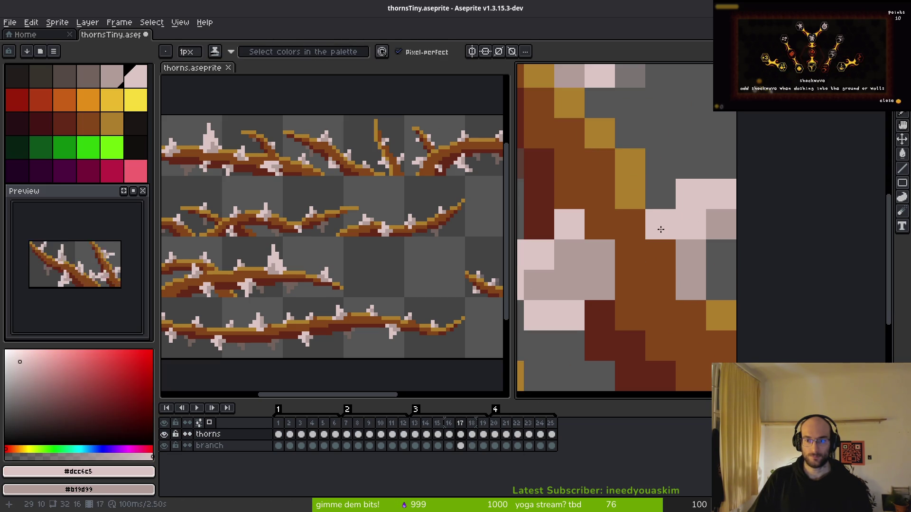
- Save thornsTiny.aseprite
{"action": "scroll", "coordinate": [683, 338], "scroll_direction": "down", "scroll_amount": 5}
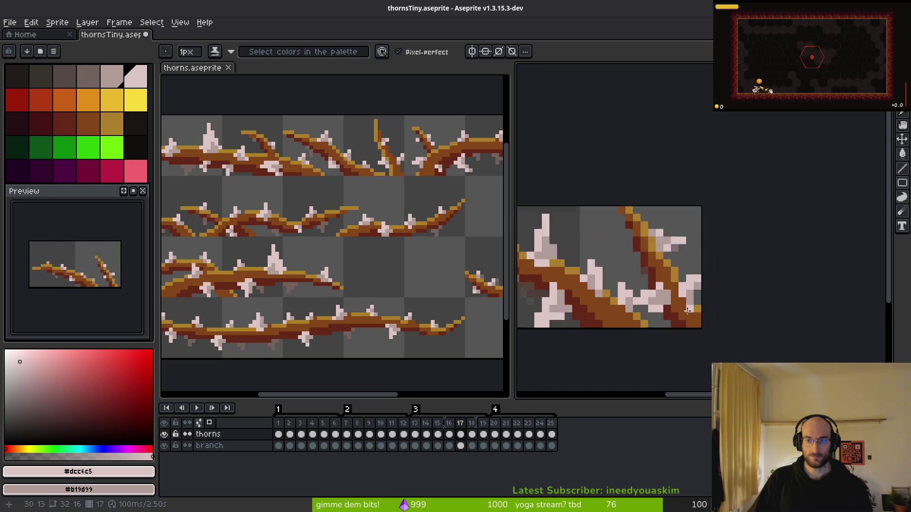
{"action": "scroll", "coordinate": [684, 327], "scroll_direction": "down", "scroll_amount": 2}
{"action": "key", "text": "ctrl+s"}
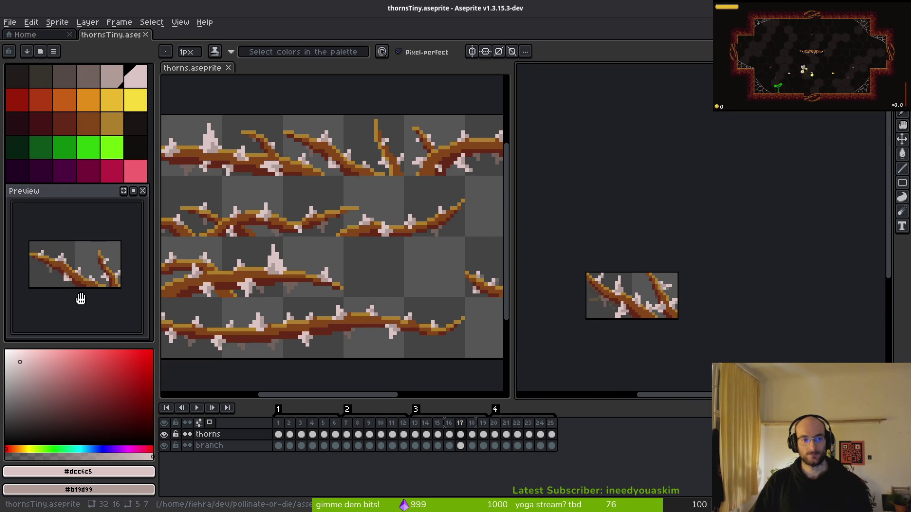
- Touch up one pixel of the thorns on frame 24 with the Pencil
{"action": "left_click", "coordinate": [494, 423]}
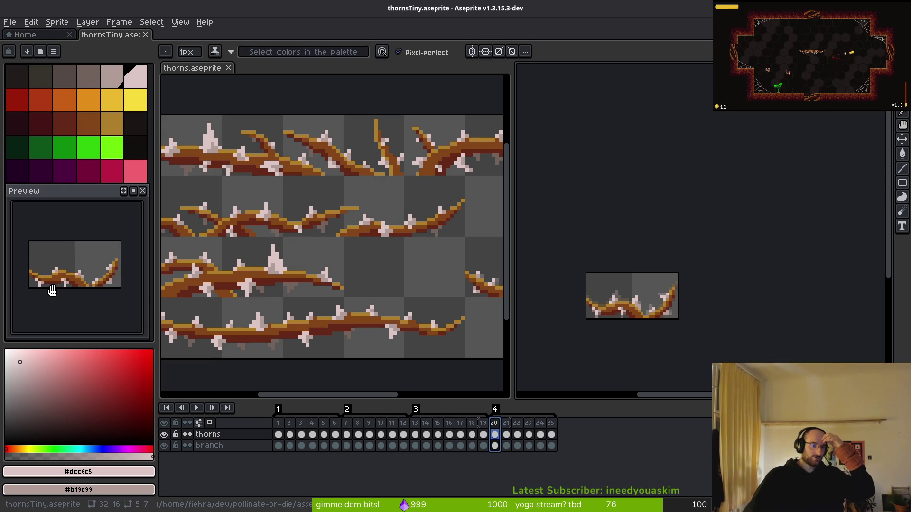
{"action": "scroll", "coordinate": [619, 347], "scroll_direction": "up", "scroll_amount": 4}
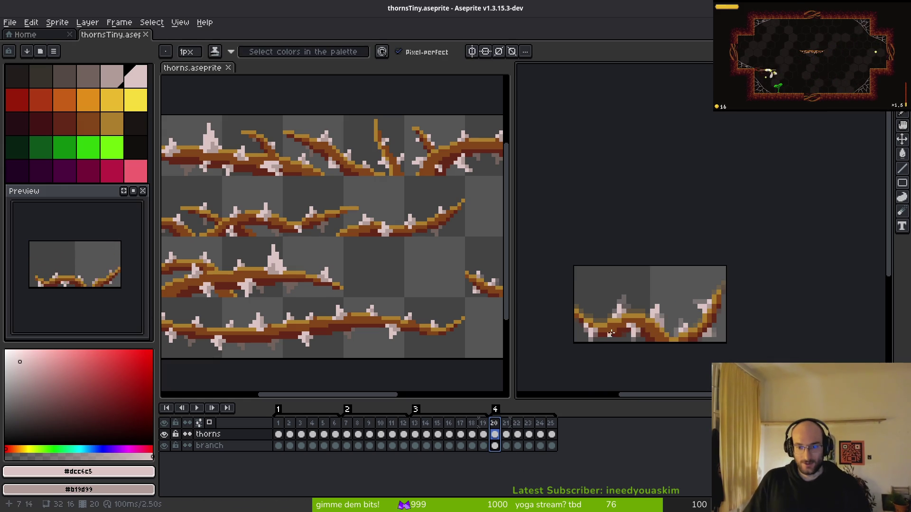
{"action": "left_click_drag", "start_coordinate": [618, 347], "coordinate": [681, 265]}
{"action": "key", "text": "i"}
{"action": "key", "text": "Right"}
{"action": "key", "text": "Right"}
{"action": "key", "text": "Right"}
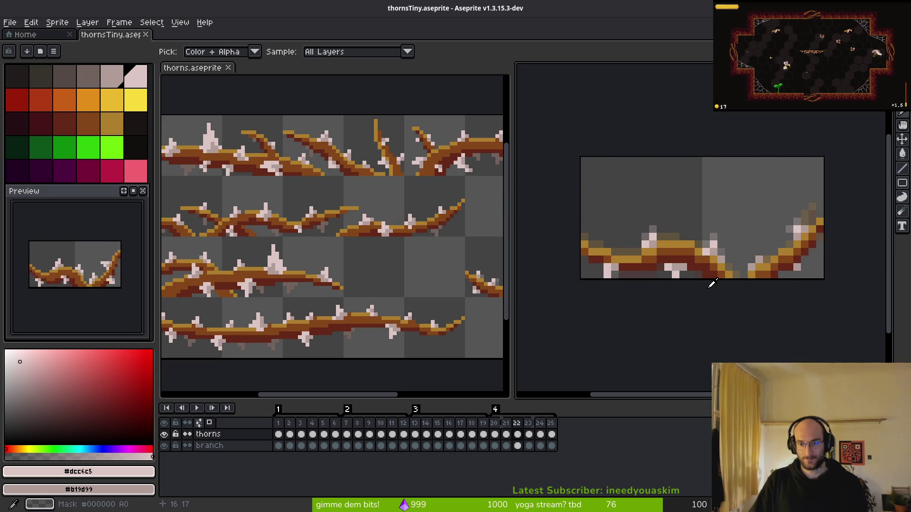
{"action": "key", "text": "Right"}
{"action": "key", "text": "b"}
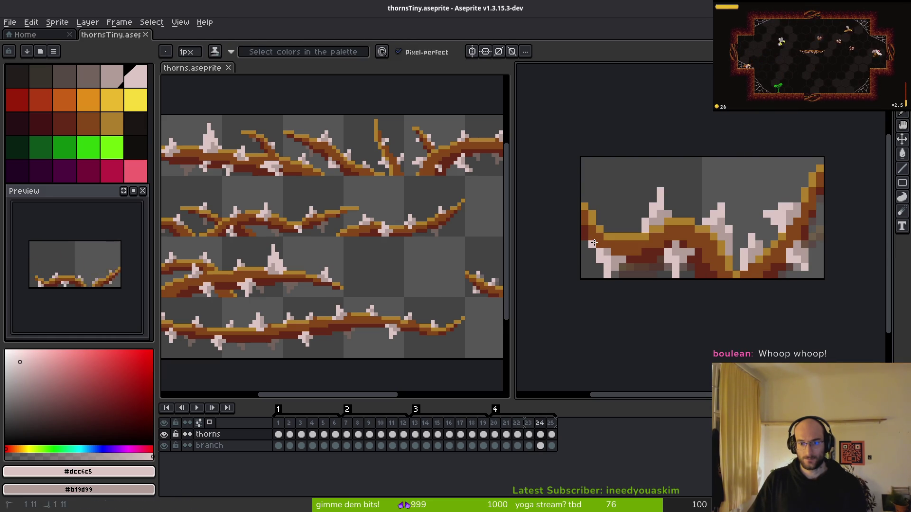
{"action": "left_click", "coordinate": [630, 268]}
- Save thornsTiny.aseprite and clear the canvas selection
{"action": "scroll", "coordinate": [644, 279], "scroll_direction": "down", "scroll_amount": 5}
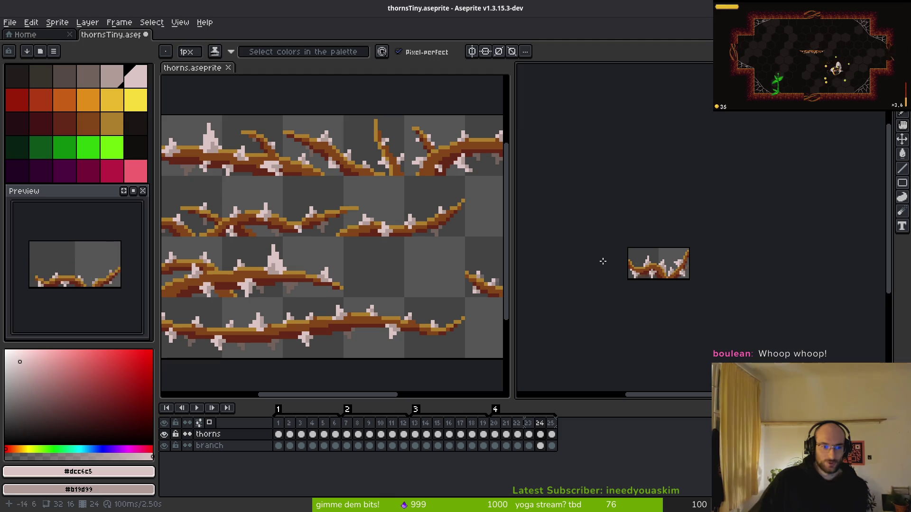
{"action": "left_click_drag", "start_coordinate": [744, 304], "coordinate": [761, 327]}
{"action": "key", "text": "ctrl+s"}
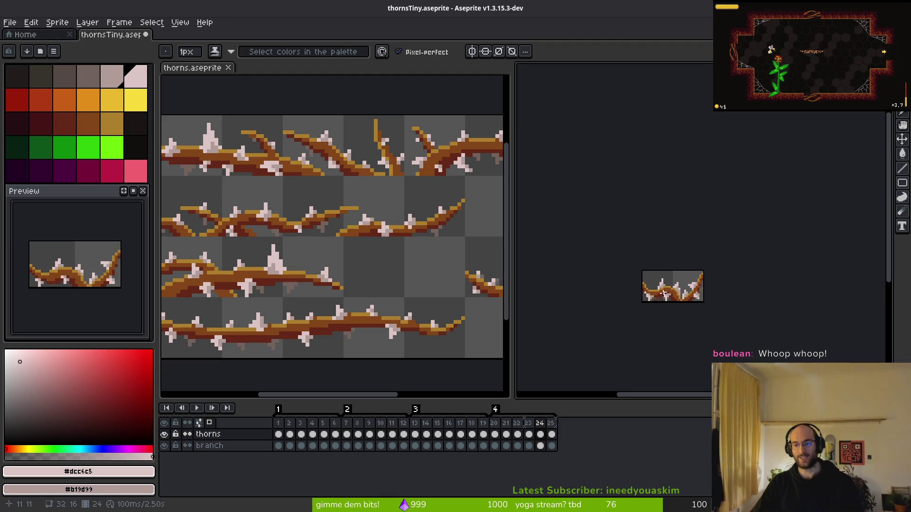
{"action": "scroll", "coordinate": [681, 302], "scroll_direction": "up", "scroll_amount": 4}
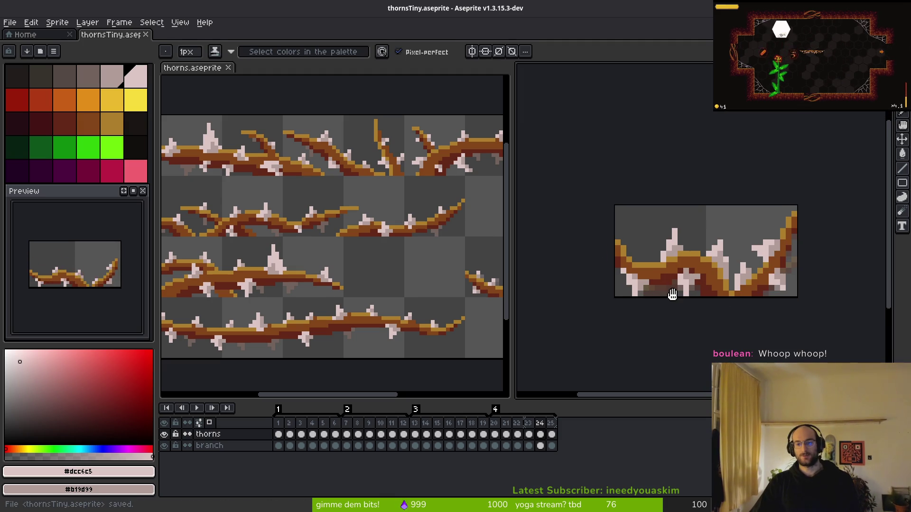
{"action": "key", "text": "ctrl+a"}
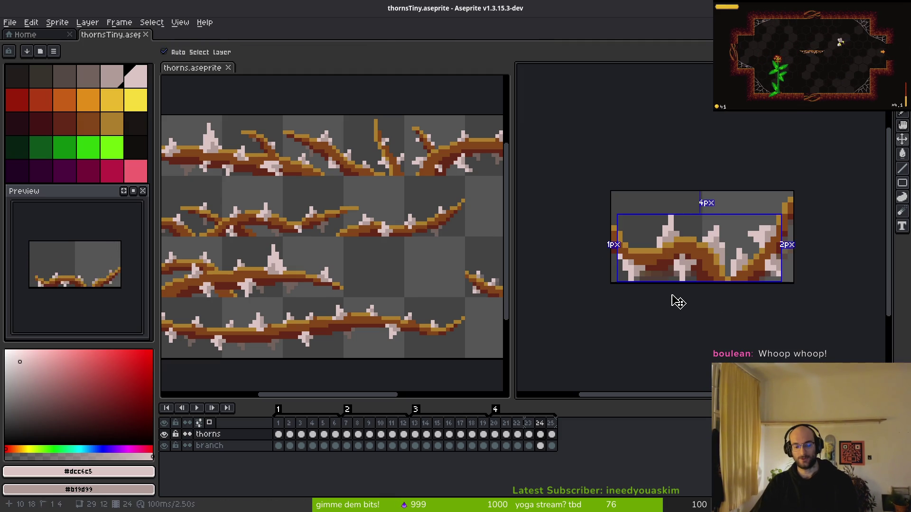
{"action": "key", "text": "ctrl+d"}
- Set up the sprite sheet export with Split Tags so each tag gets its own row
{"action": "key", "text": "ctrl+e"}
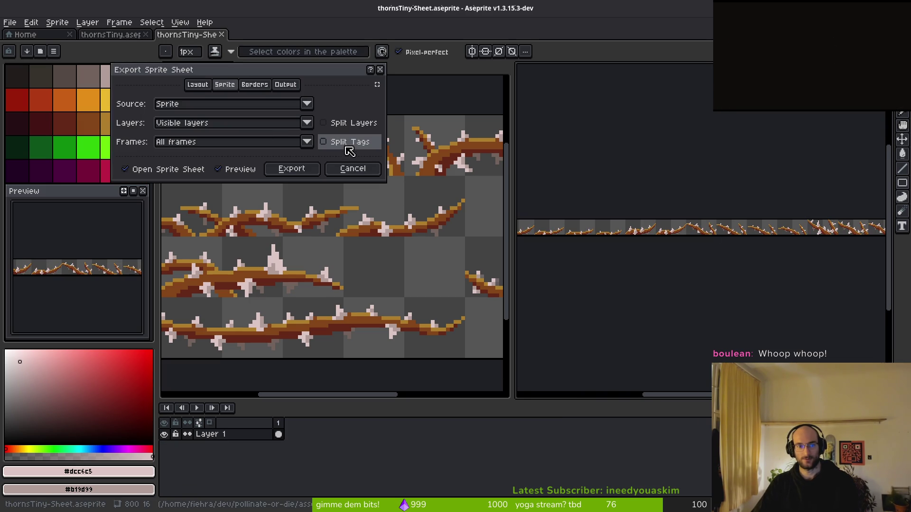
{"action": "left_click", "coordinate": [349, 142]}
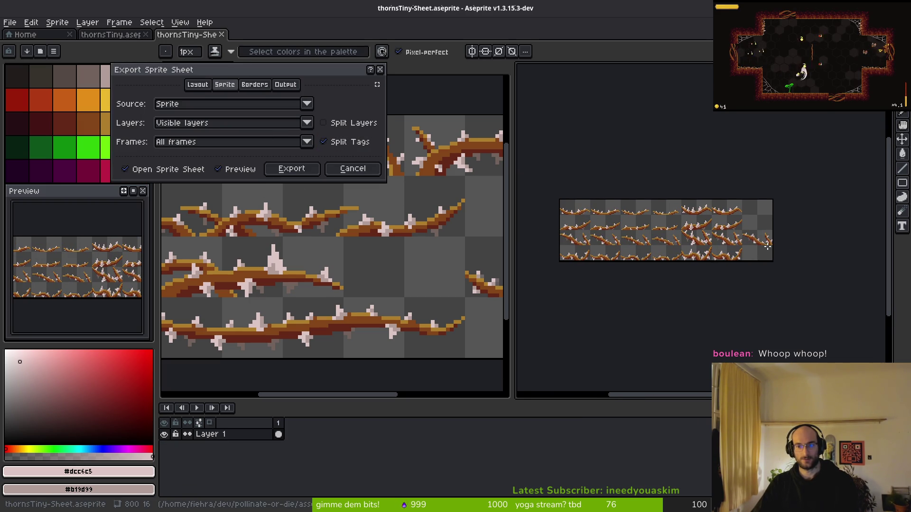
{"action": "left_click", "coordinate": [368, 171]}
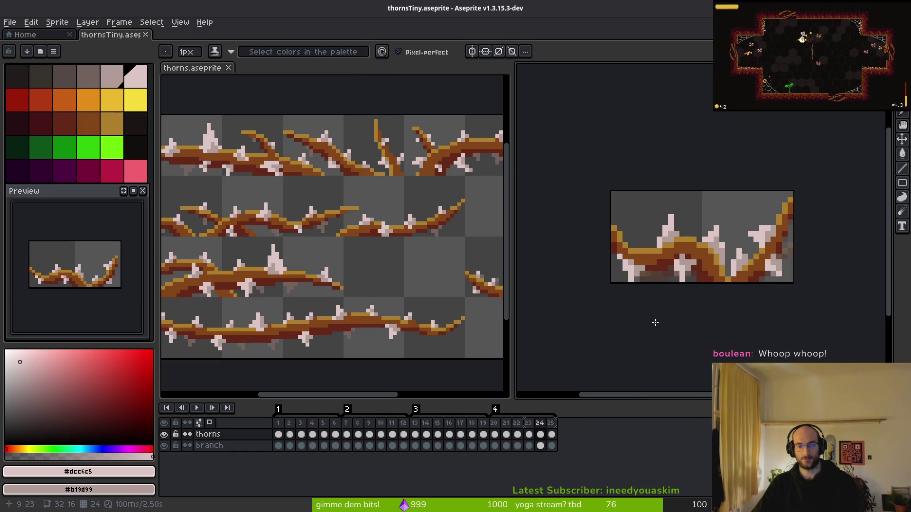
{"action": "left_click", "coordinate": [482, 427]}
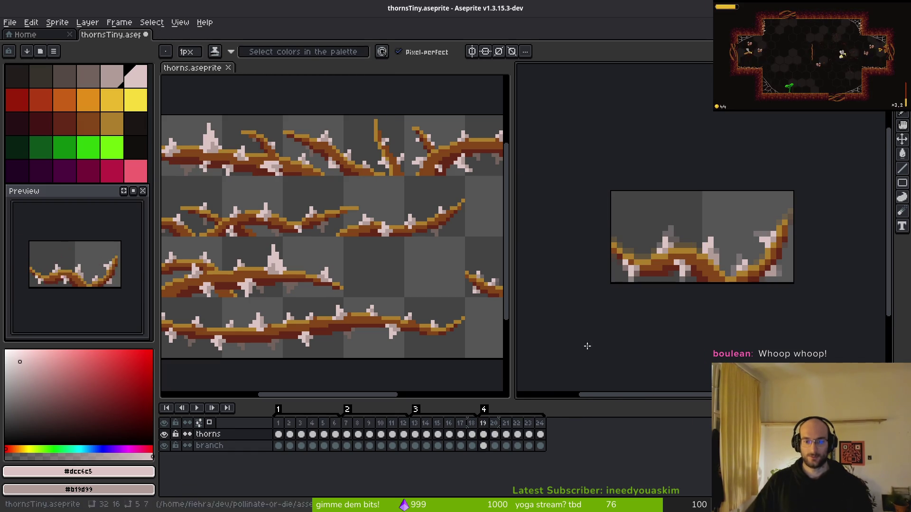
{"action": "key", "text": "ctrl+e"}
{"action": "left_click", "coordinate": [342, 142]}
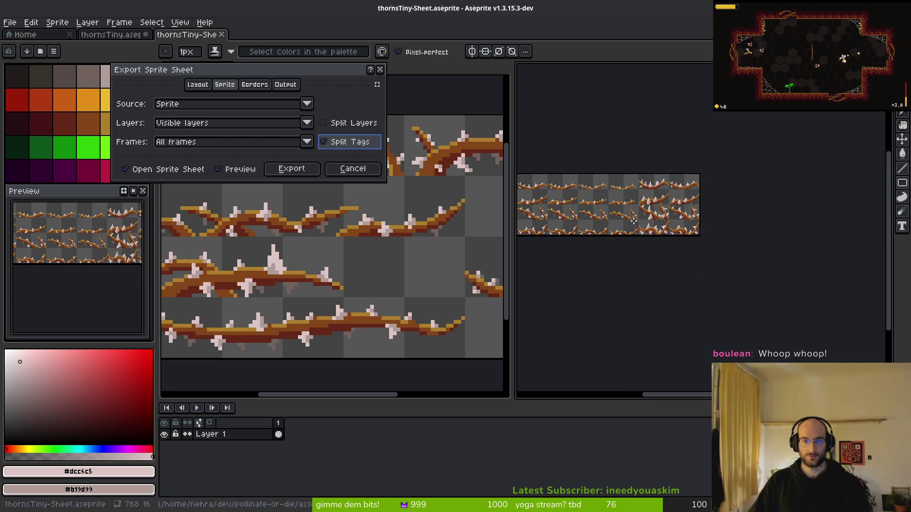
{"action": "scroll", "coordinate": [683, 268], "scroll_direction": "up", "scroll_amount": 3}
{"action": "scroll", "coordinate": [698, 268], "scroll_direction": "down", "scroll_amount": 3}
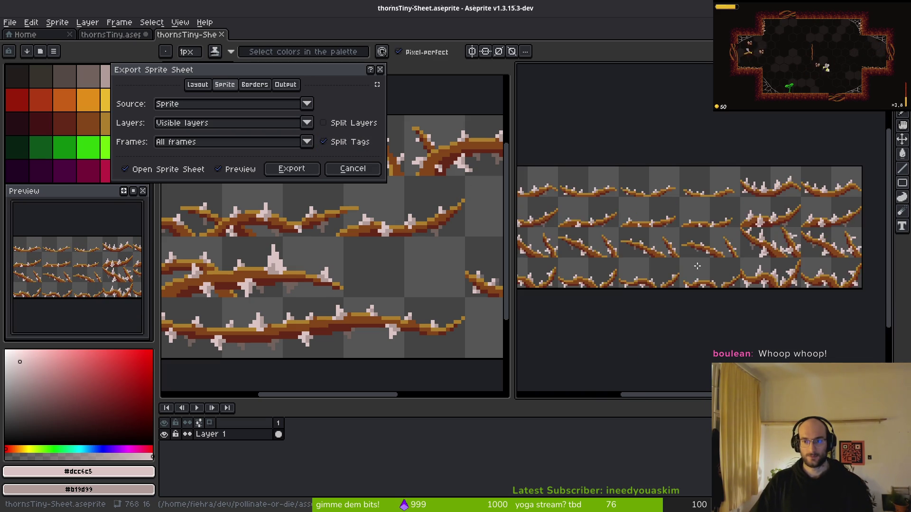
{"action": "left_click", "coordinate": [279, 173]}
- Export the sheet as art/environment/thorns.png, overwriting the existing file
{"action": "key", "text": "ctrl+shift+e"}
{"action": "left_click", "coordinate": [225, 42]}
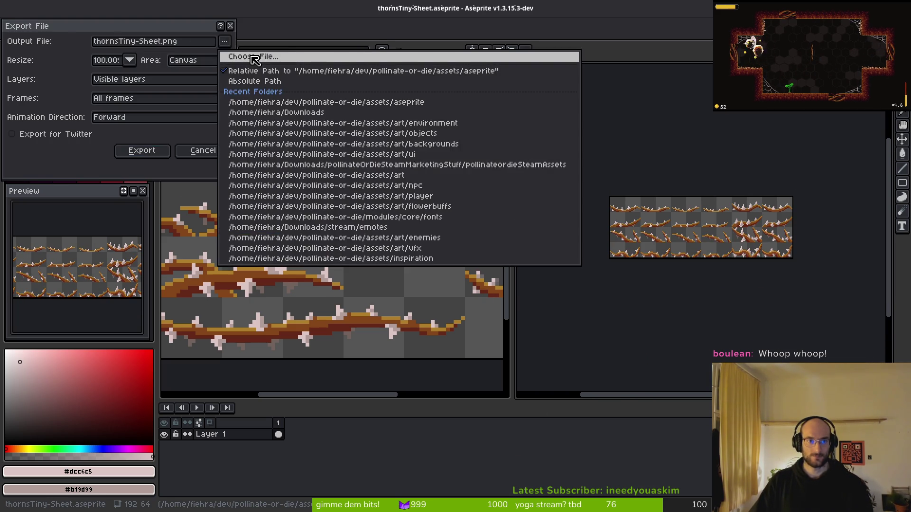
{"action": "left_click", "coordinate": [255, 58]}
{"action": "double_click", "coordinate": [62, 89]}
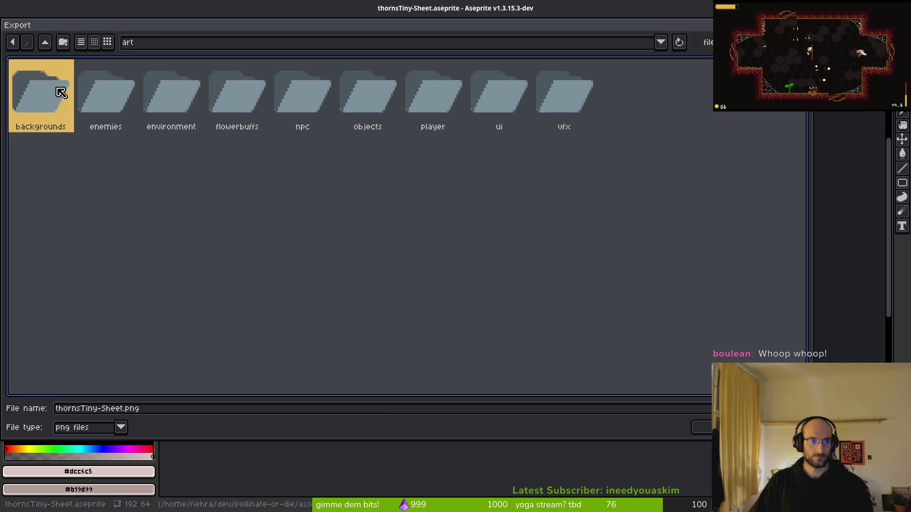
{"action": "double_click", "coordinate": [180, 94]}
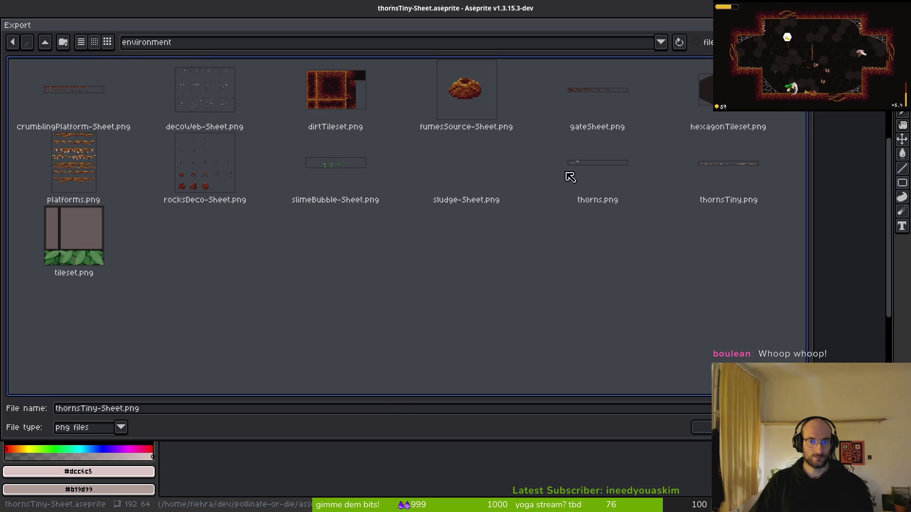
{"action": "left_click", "coordinate": [738, 178]}
{"action": "left_click", "coordinate": [589, 159]}
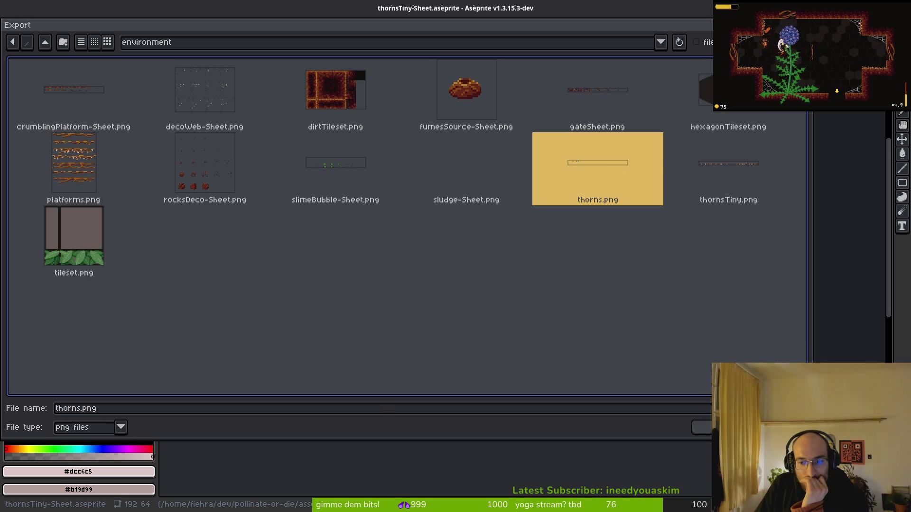
{"action": "key", "text": "Return"}
{"action": "left_click", "coordinate": [401, 288]}
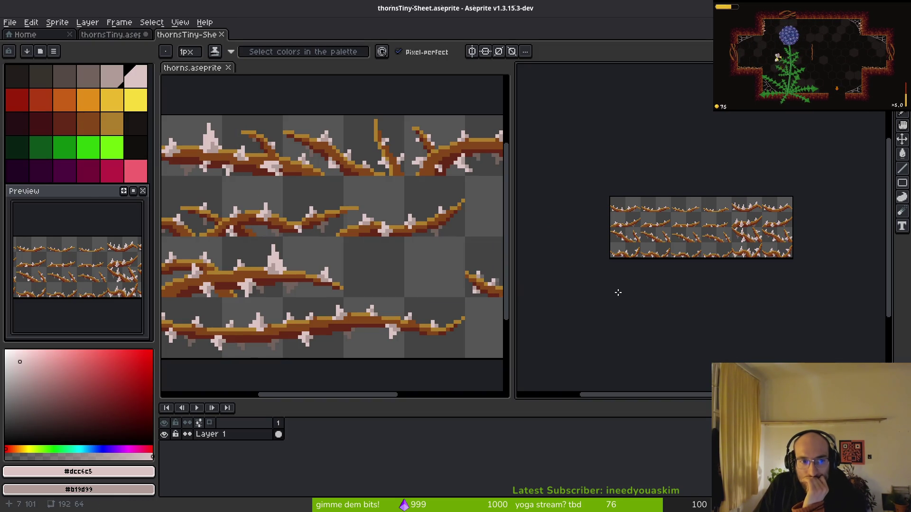
{"action": "key", "text": "super"}
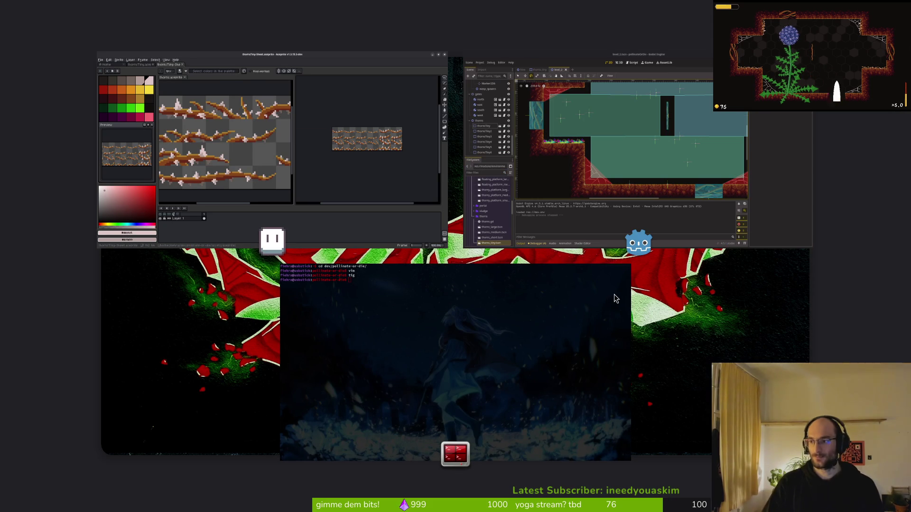
{"action": "key", "text": "super+e"}
- Cut honeyjar.aseprite from the pollinate-or-die assets/aseprite folder
{"action": "left_click", "coordinate": [232, 260]}
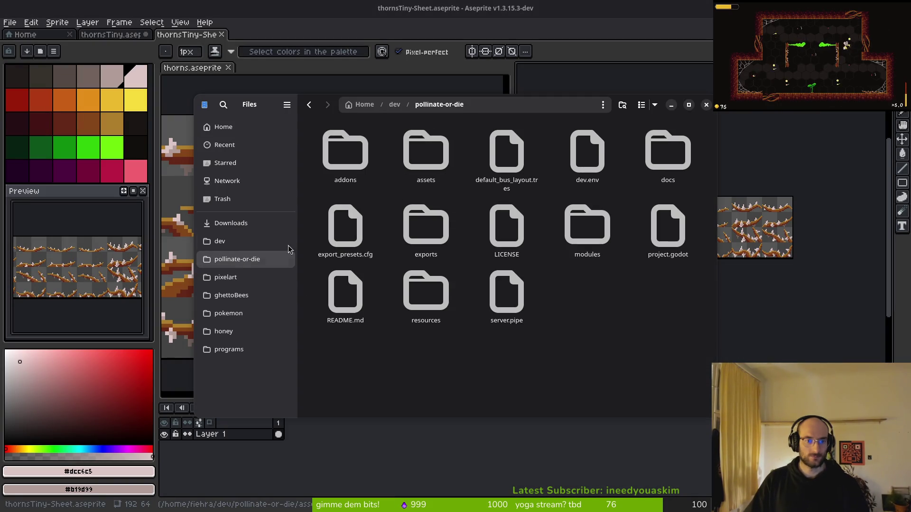
{"action": "double_click", "coordinate": [418, 155]}
{"action": "double_click", "coordinate": [407, 152]}
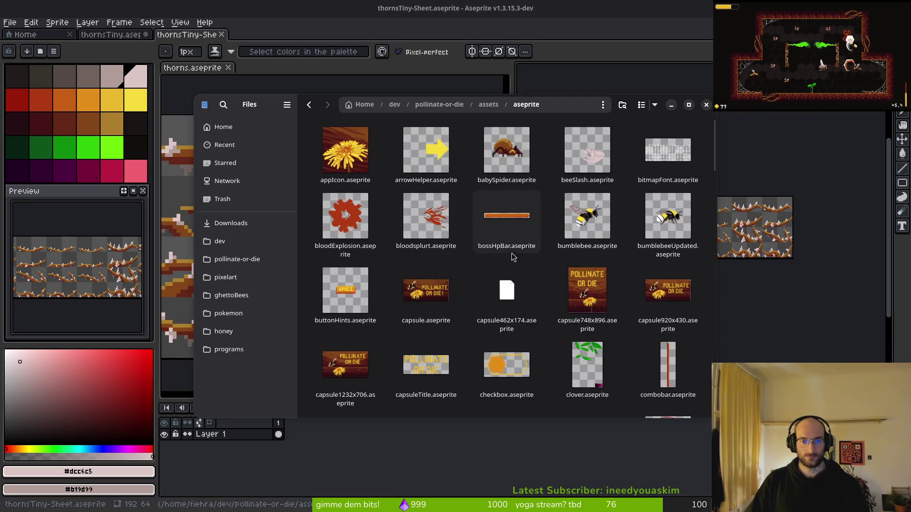
{"action": "scroll", "coordinate": [510, 266], "scroll_direction": "down", "scroll_amount": 15}
{"action": "scroll", "coordinate": [512, 285], "scroll_direction": "up", "scroll_amount": 5}
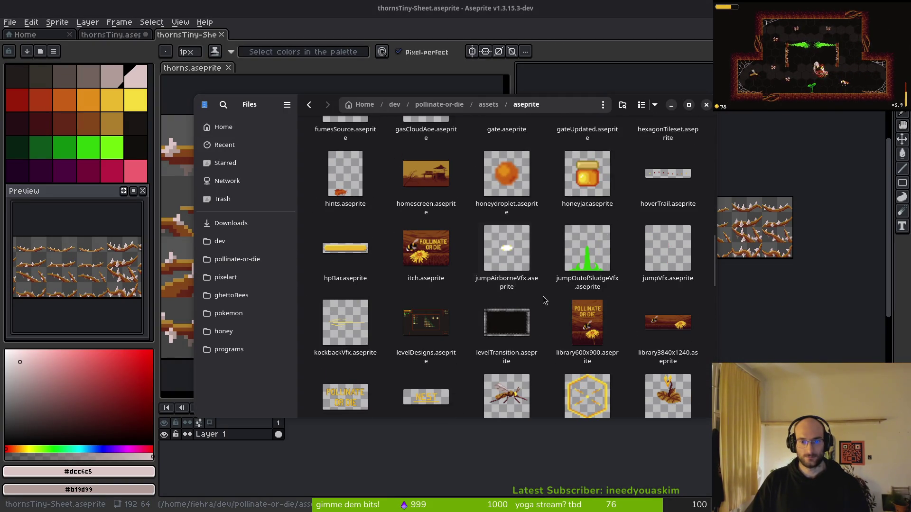
{"action": "left_click", "coordinate": [590, 163]}
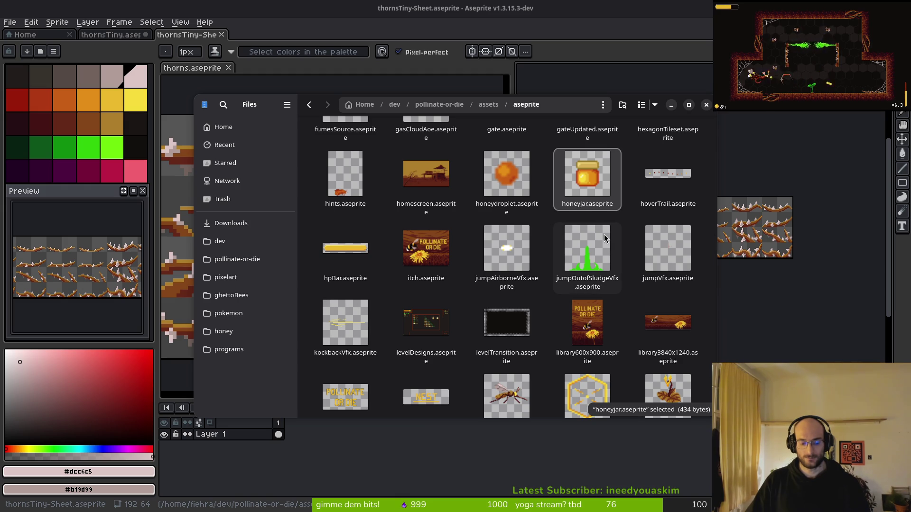
{"action": "key", "text": "ctrl+x"}
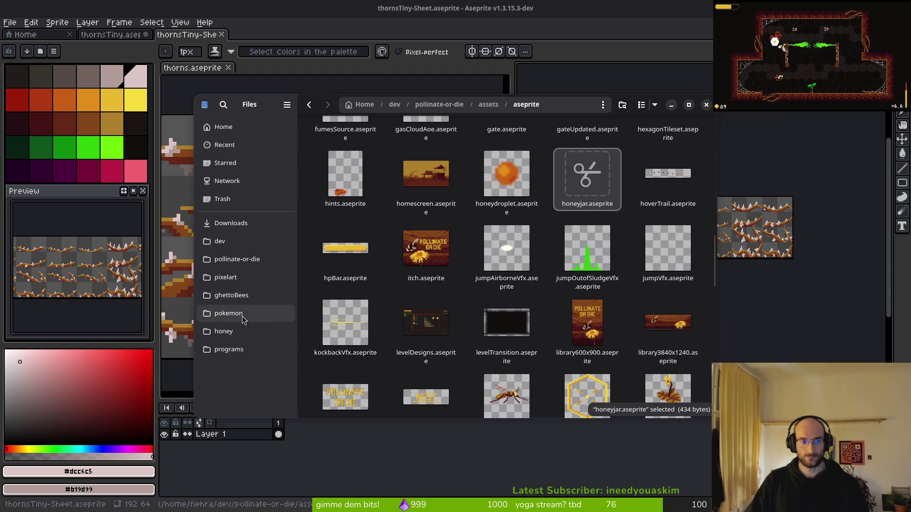
- Paste honeyjar.aseprite into Downloads/stream/emotes, replacing the existing copy
{"action": "left_click", "coordinate": [231, 223]}
{"action": "scroll", "coordinate": [384, 147], "scroll_direction": "down", "scroll_amount": 5}
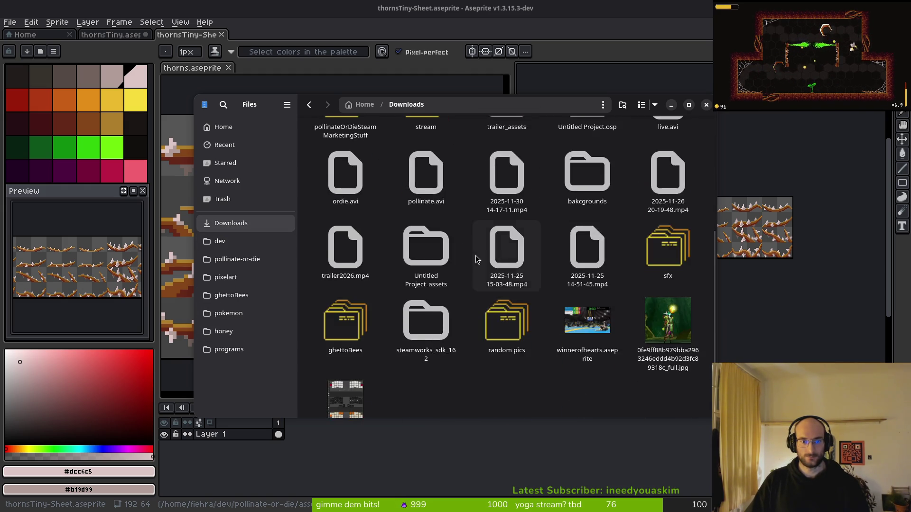
{"action": "scroll", "coordinate": [457, 275], "scroll_direction": "up", "scroll_amount": 5}
{"action": "double_click", "coordinate": [455, 293]}
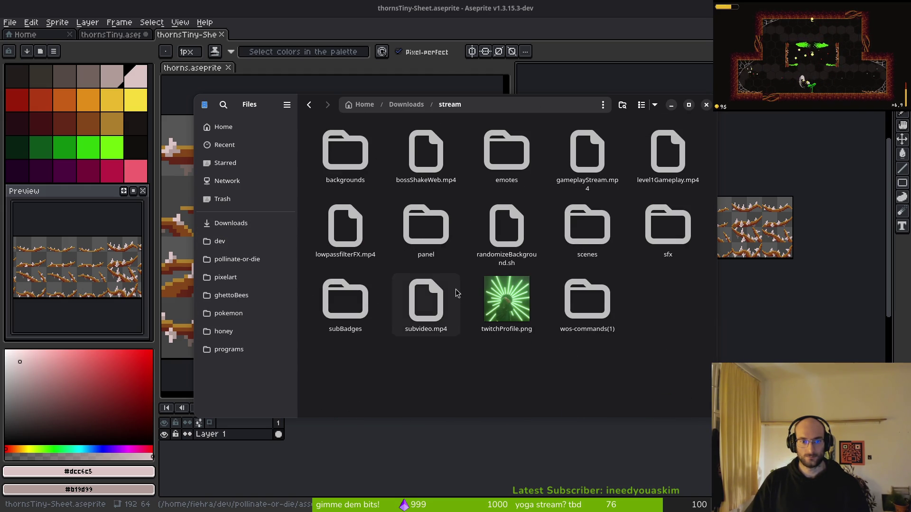
{"action": "double_click", "coordinate": [509, 163]}
{"action": "key", "text": "ctrl+v"}
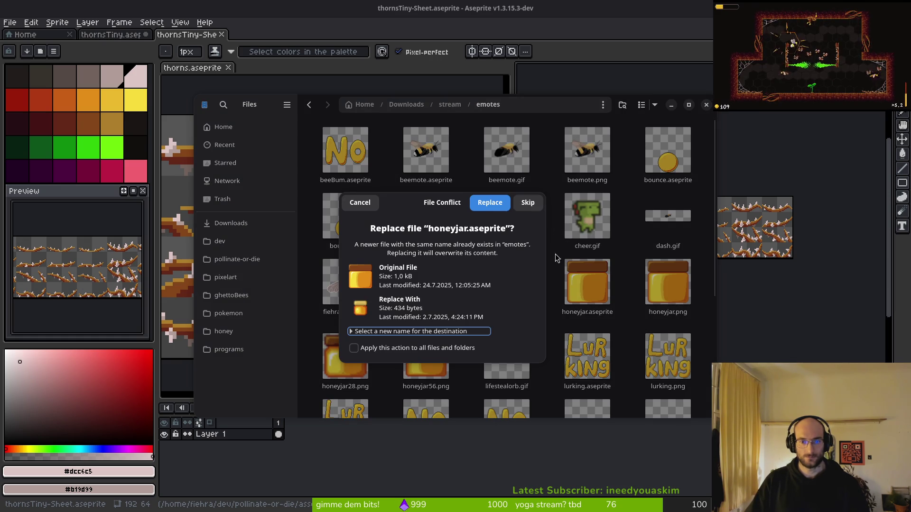
{"action": "left_click", "coordinate": [490, 205]}
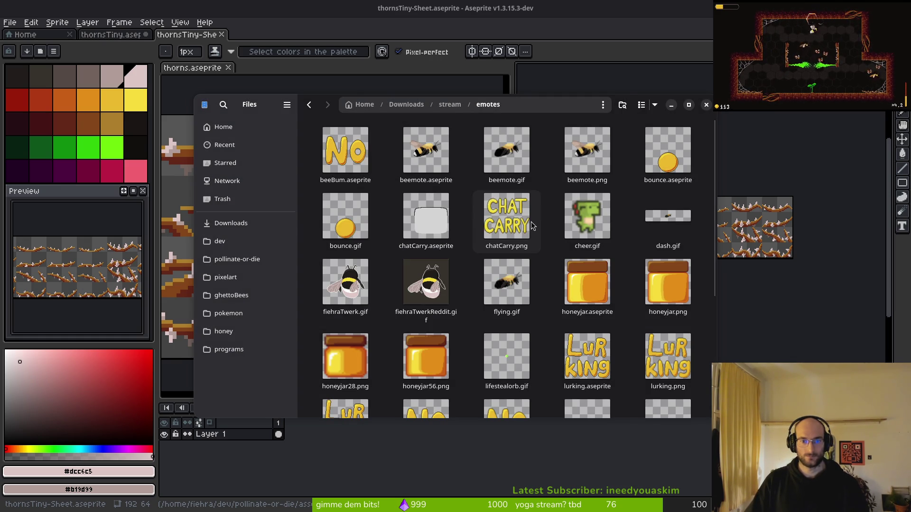
- Clear the search and drag honeyjar.aseprite into the aseprite folder
{"action": "type", "text": "q"}
{"action": "left_click", "coordinate": [575, 104]}
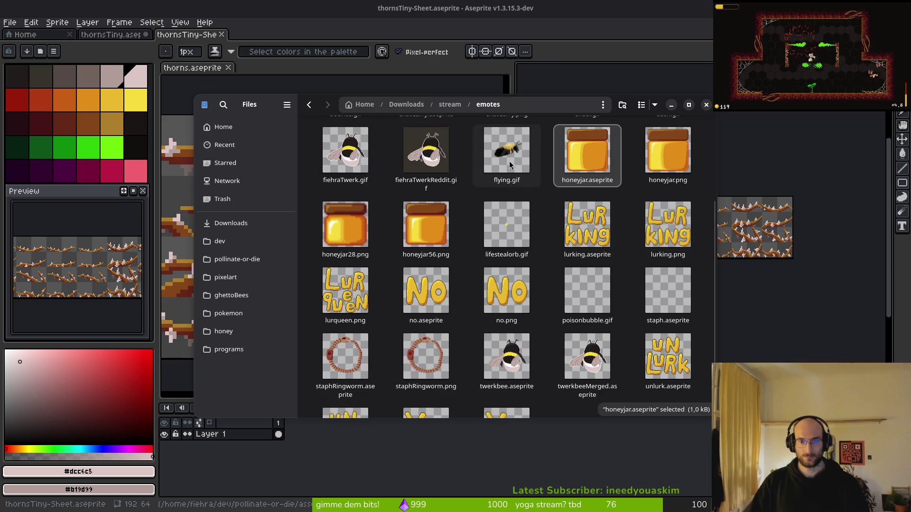
{"action": "left_click_drag", "start_coordinate": [588, 154], "coordinate": [567, 229]}
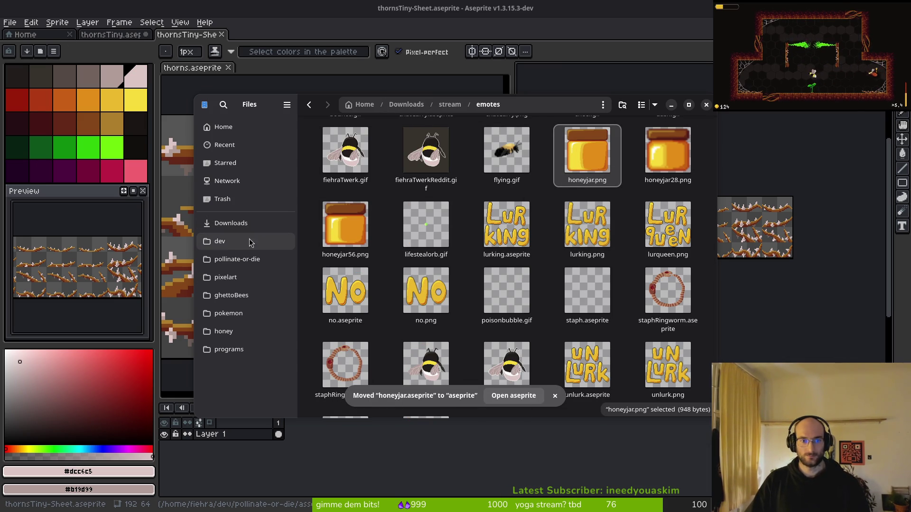
- Check the CopyQ clipboard history for the copied honeyjar.aseprite path
{"action": "key", "text": "super+v"}
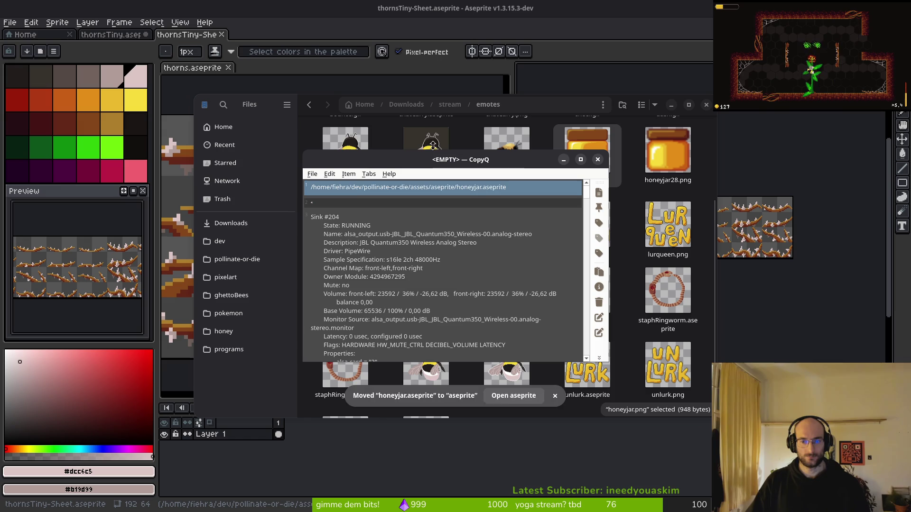
{"action": "double_click", "coordinate": [504, 191]}
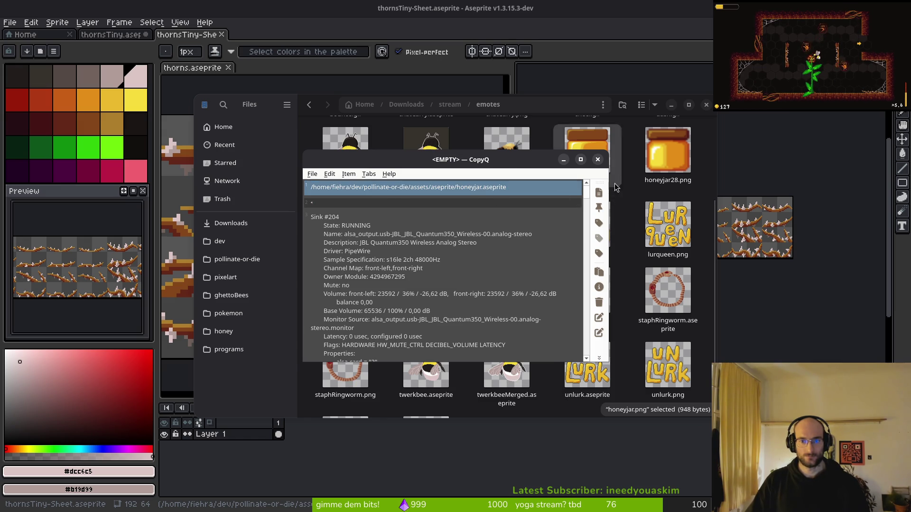
{"action": "scroll", "coordinate": [417, 255], "scroll_direction": "down", "scroll_amount": 2}
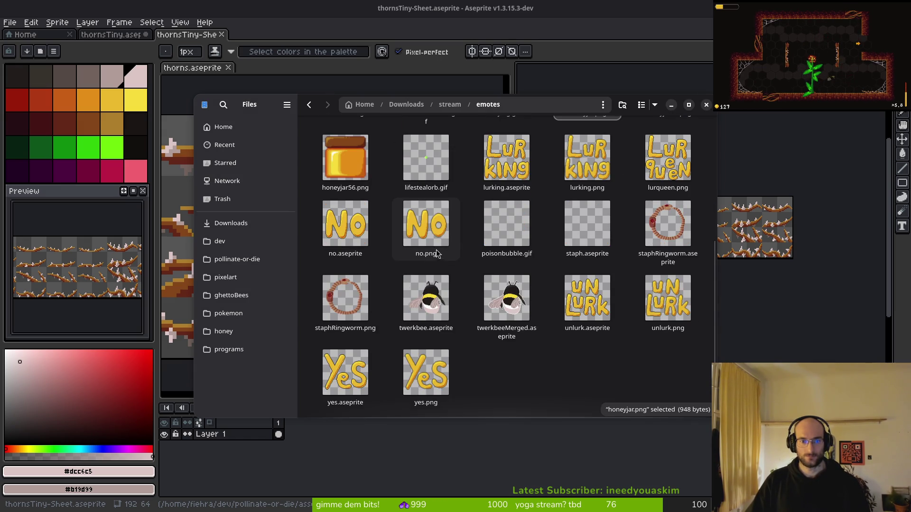
{"action": "scroll", "coordinate": [429, 256], "scroll_direction": "up", "scroll_amount": 5}
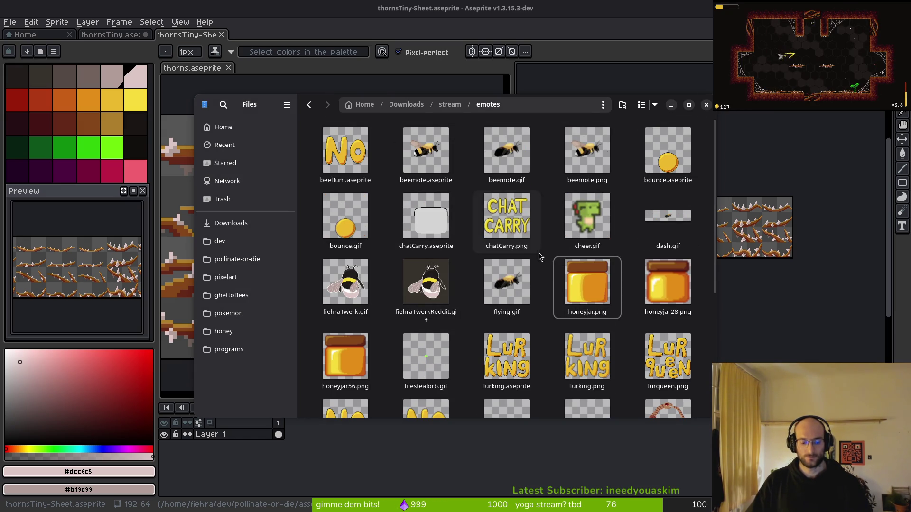
{"action": "key", "text": "super+v"}
{"action": "key", "text": "Escape"}
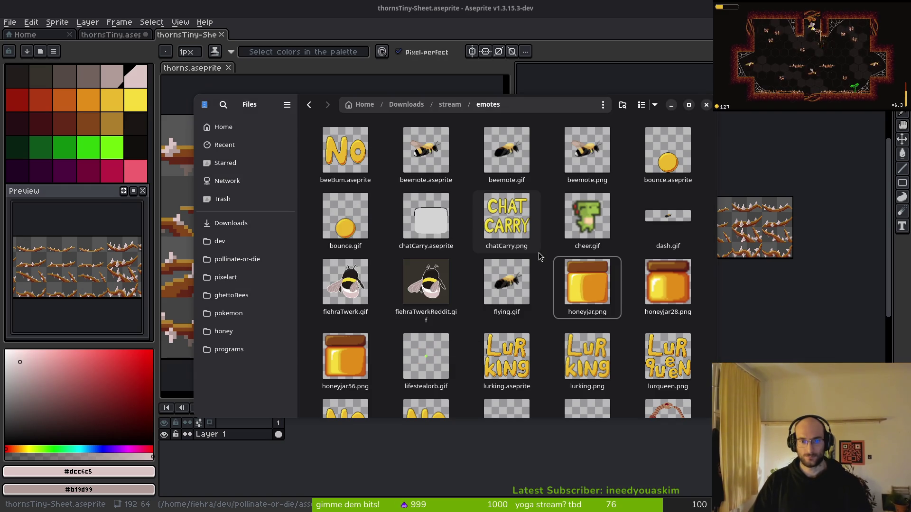
- Go to pollinate-or-die > assets > aseprite from the sidebar
{"action": "left_click", "coordinate": [539, 252]}
{"action": "scroll", "coordinate": [548, 263], "scroll_direction": "down", "scroll_amount": 2}
{"action": "scroll", "coordinate": [474, 284], "scroll_direction": "up", "scroll_amount": 2}
{"action": "left_click", "coordinate": [231, 263]}
{"action": "double_click", "coordinate": [413, 151]}
{"action": "double_click", "coordinate": [402, 151]}
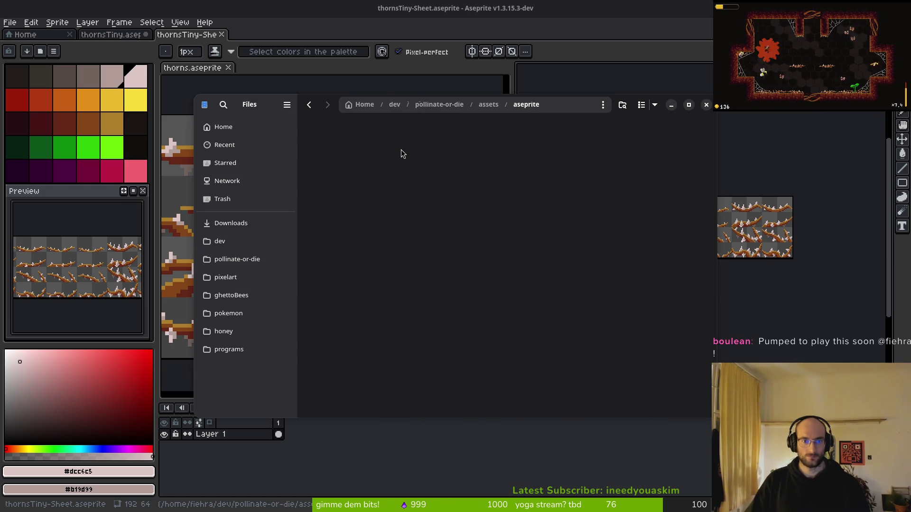
- Move honeyjar.aseprite back into Downloads/stream/emotes
{"action": "scroll", "coordinate": [553, 278], "scroll_direction": "down", "scroll_amount": 10}
{"action": "scroll", "coordinate": [552, 278], "scroll_direction": "up", "scroll_amount": 3}
{"action": "left_click", "coordinate": [591, 201]}
{"action": "key", "text": "ctrl+x"}
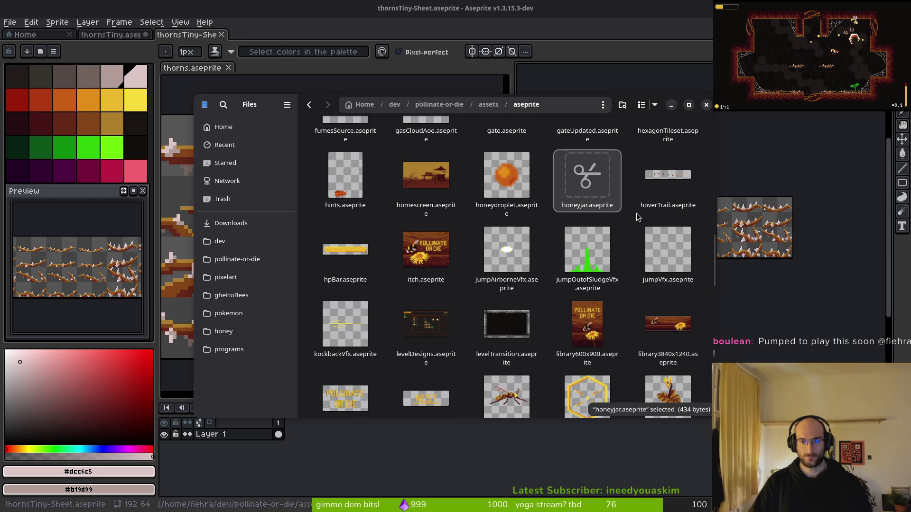
{"action": "left_click", "coordinate": [230, 223]}
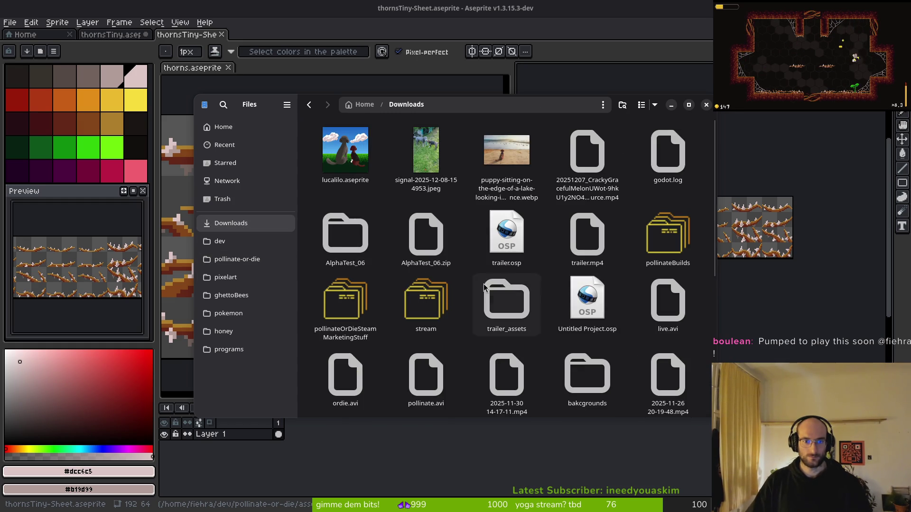
{"action": "double_click", "coordinate": [425, 299]}
{"action": "double_click", "coordinate": [507, 149]}
{"action": "key", "text": "ctrl+v"}
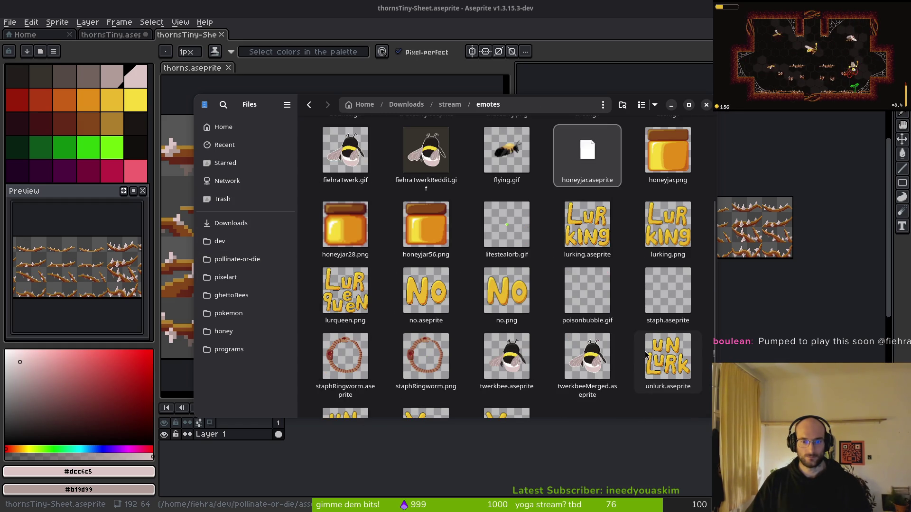
- Trash thornsTiny.png and thornsTiny.png.import from assets/art/environment, then close Files
{"action": "left_click", "coordinate": [217, 261]}
{"action": "double_click", "coordinate": [426, 148]}
{"action": "double_click", "coordinate": [345, 149]}
{"action": "double_click", "coordinate": [528, 161]}
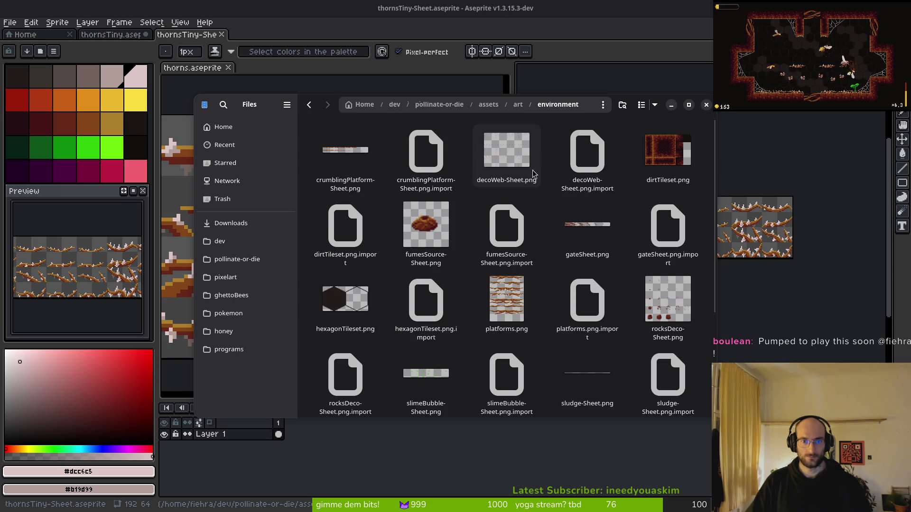
{"action": "scroll", "coordinate": [650, 332], "scroll_direction": "down", "scroll_amount": 3}
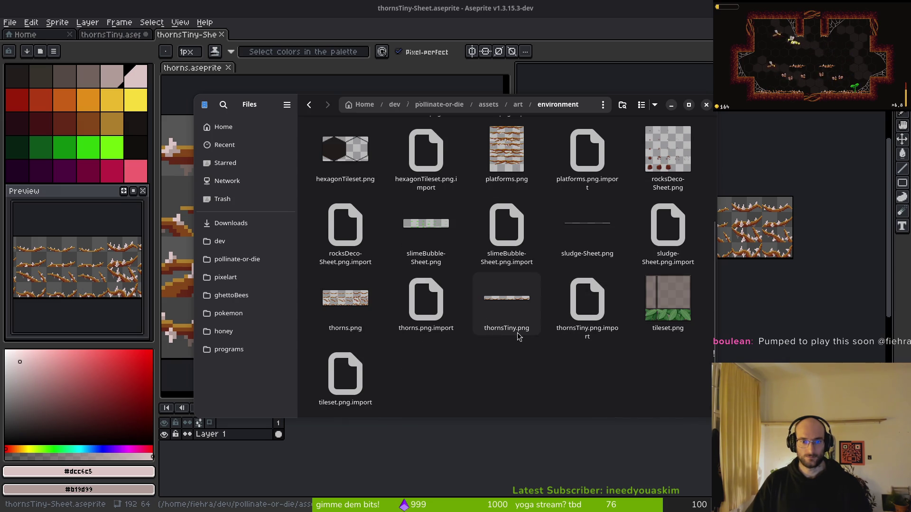
{"action": "left_click", "coordinate": [494, 328]}
{"action": "left_click", "coordinate": [590, 324], "text": "ctrl"}
{"action": "key", "text": "Delete"}
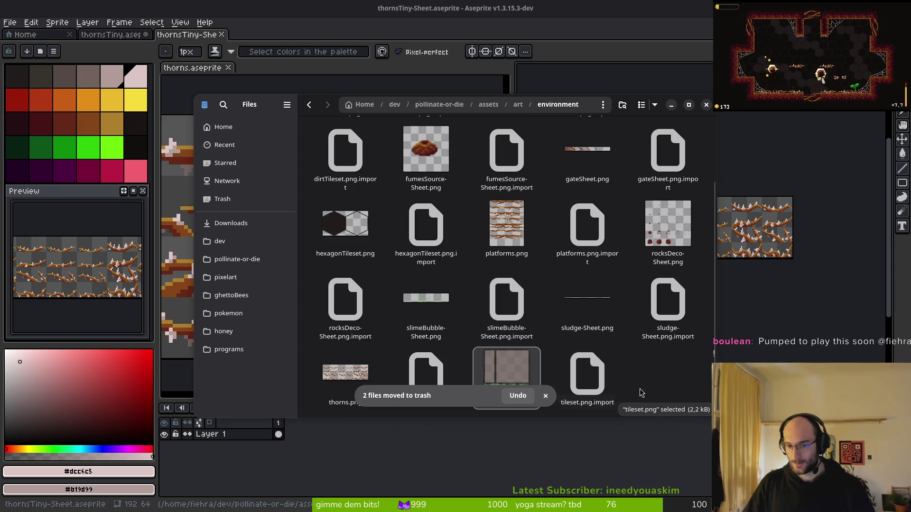
{"action": "left_click", "coordinate": [706, 105]}
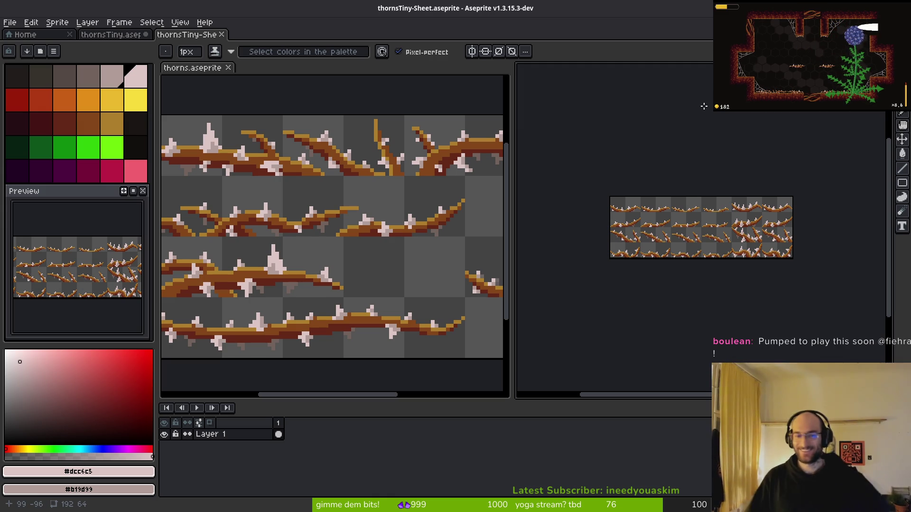
- Save thornsTiny-Sheet.aseprite and thornsTiny.aseprite
{"action": "key", "text": "ctrl+s"}
{"action": "key", "text": "Return"}
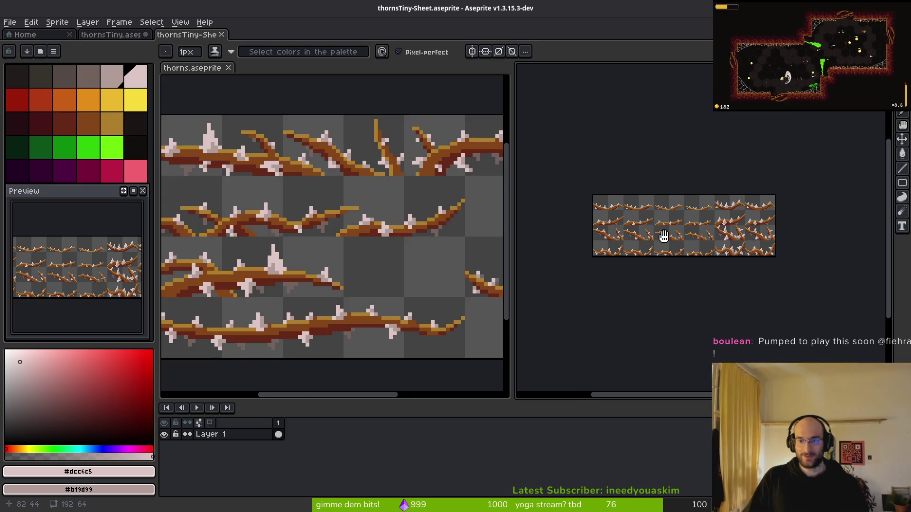
{"action": "scroll", "coordinate": [668, 234], "scroll_direction": "up", "scroll_amount": 2}
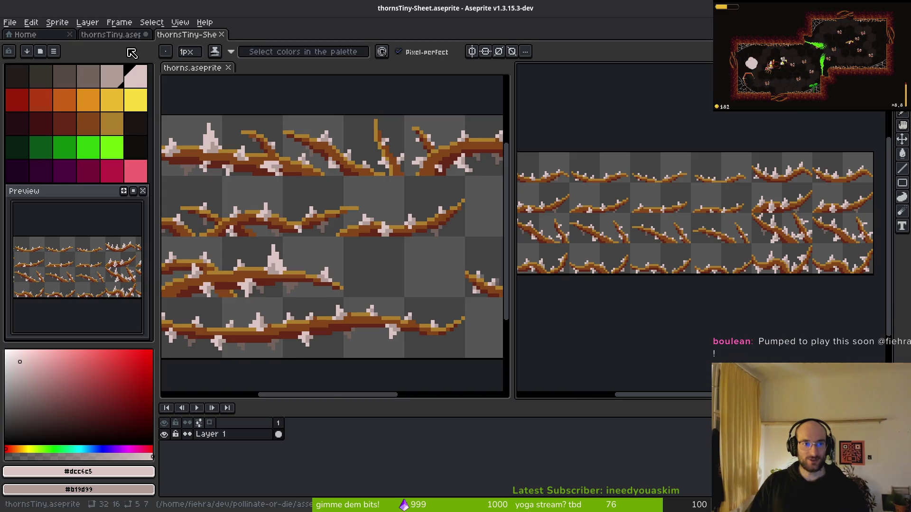
{"action": "key", "text": "ctrl+shift+s"}
{"action": "key", "text": "Return"}
{"action": "key", "text": "ctrl+shift+Tab"}
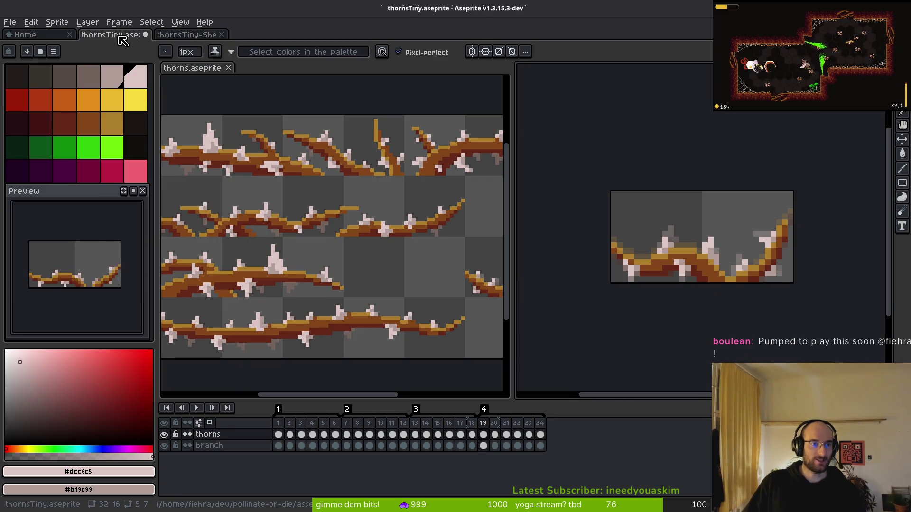
{"action": "key", "text": "ctrl+s"}
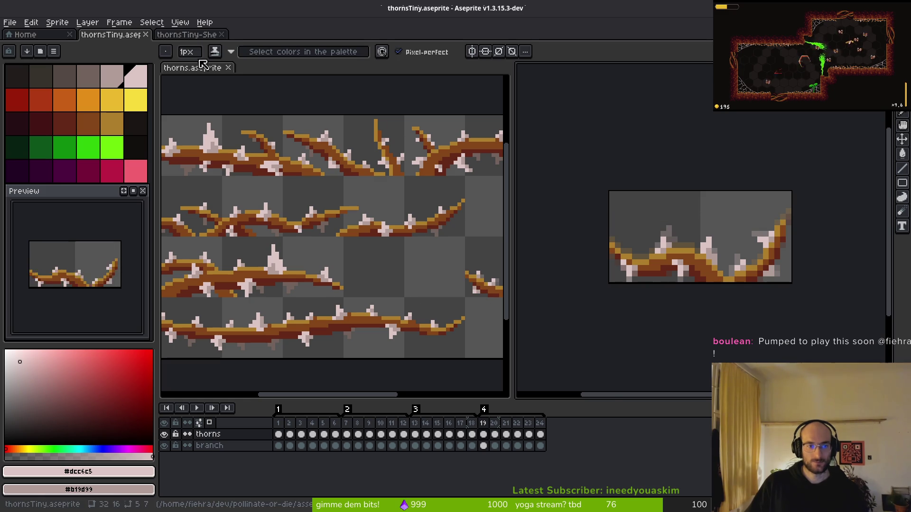
- Close the thornsTiny, thorns and thornsTiny-Sheet documents, leaving only Home
{"action": "key", "text": "ctrl+w"}
{"action": "left_click", "coordinate": [228, 67]}
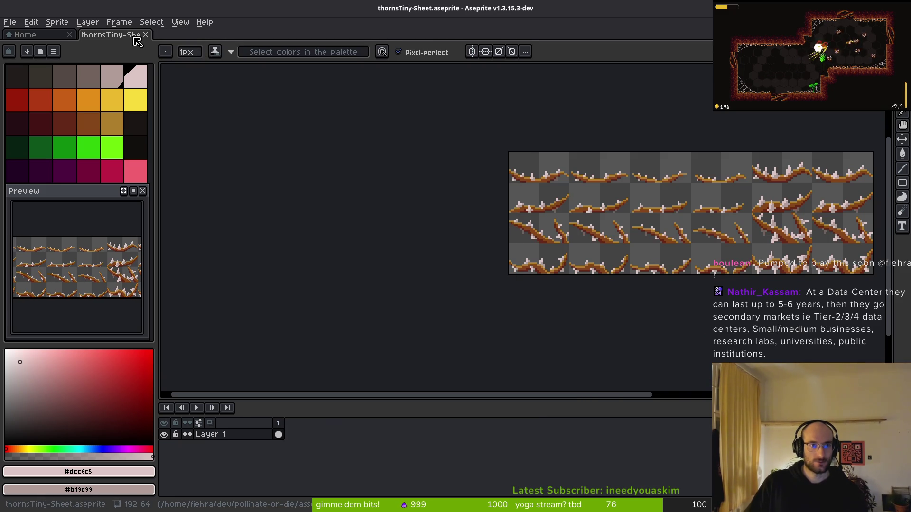
{"action": "left_click", "coordinate": [147, 36]}
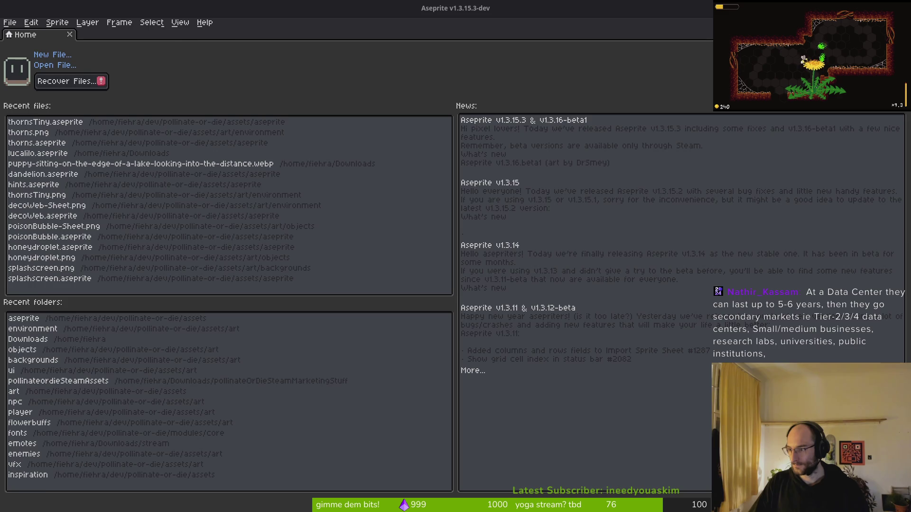
{"action": "key", "text": "alt+Tab"}
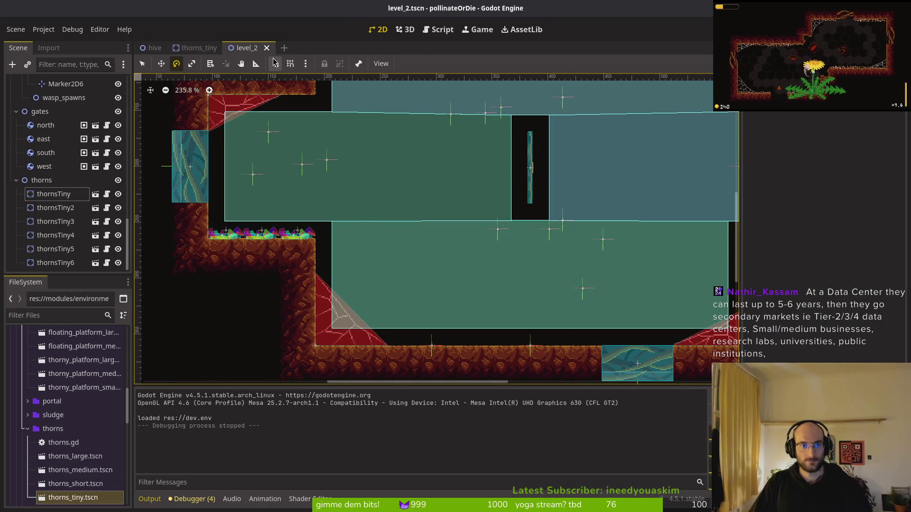
- Rename the thorns_tiny scene's root node from thornsTiny to thorns
{"action": "left_click", "coordinate": [196, 48]}
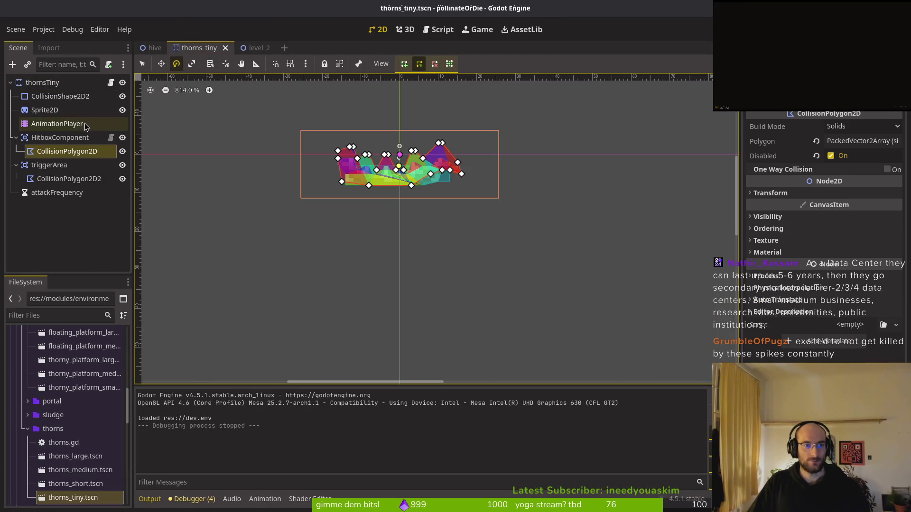
{"action": "left_click", "coordinate": [65, 156]}
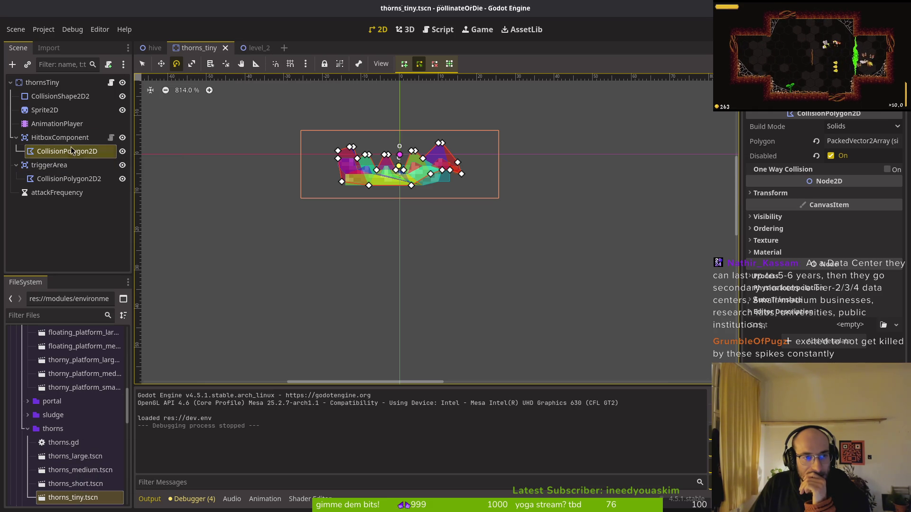
{"action": "left_click", "coordinate": [59, 79]}
{"action": "right_click", "coordinate": [66, 80]}
{"action": "key", "text": "F2"}
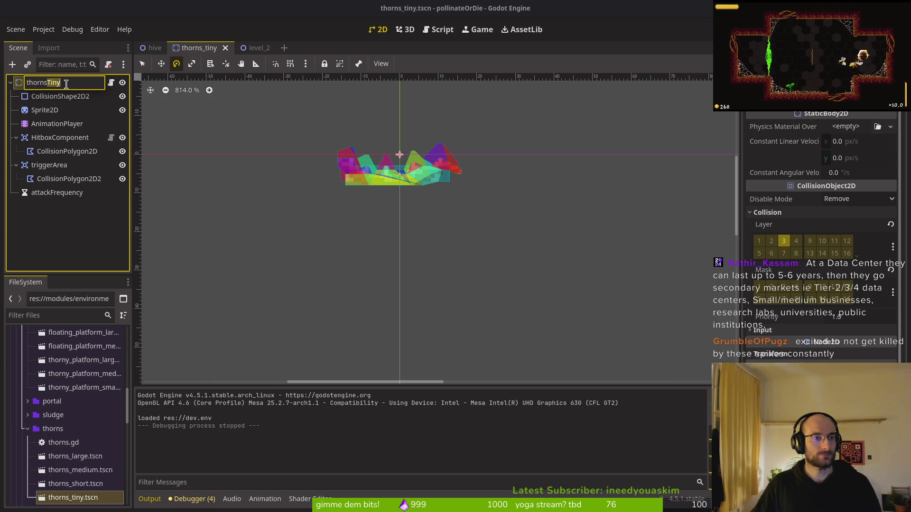
{"action": "key", "text": "BackSpace"}
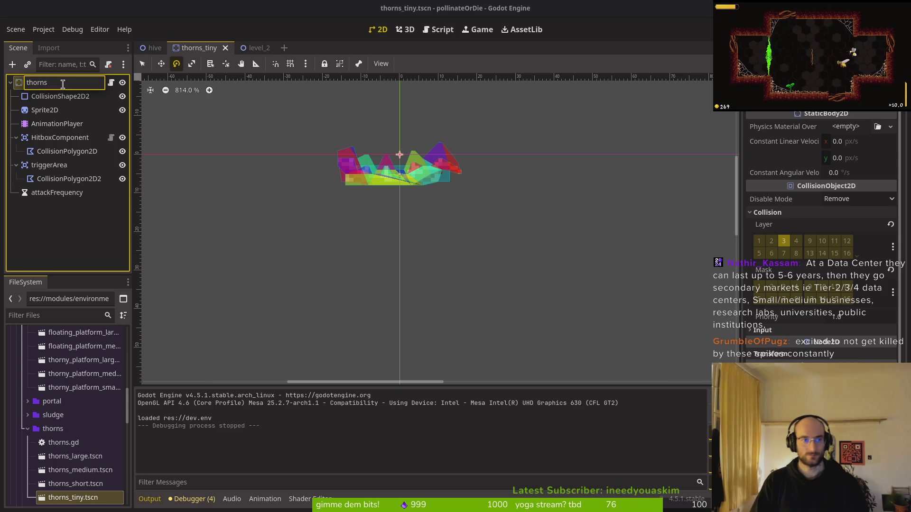
{"action": "key", "text": "Return"}
- Save thorns_tiny.tscn and create a new scene inherited from it
{"action": "left_click", "coordinate": [57, 123]}
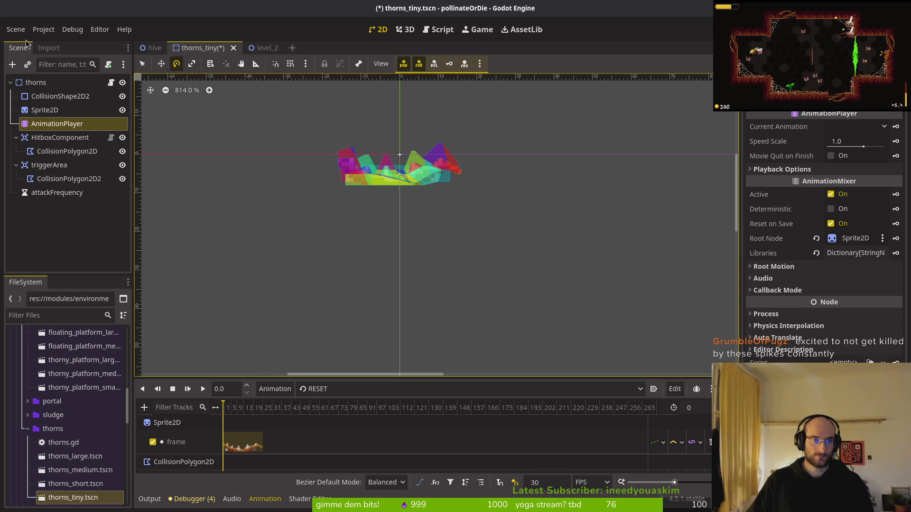
{"action": "key", "text": "ctrl+s"}
{"action": "right_click", "coordinate": [80, 497]}
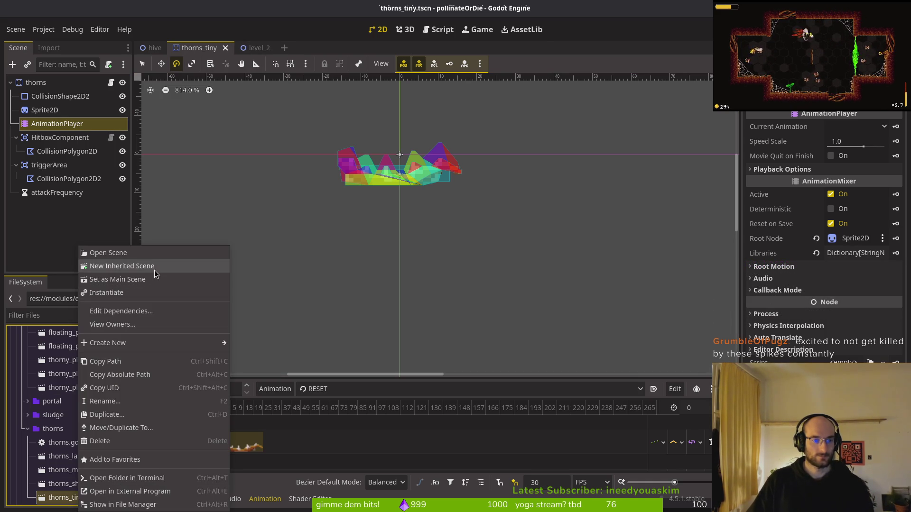
{"action": "left_click", "coordinate": [122, 266]}
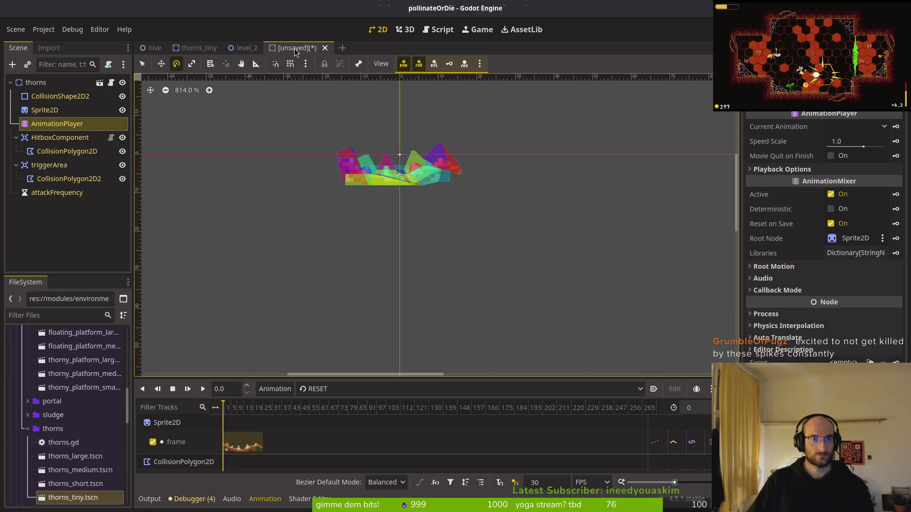